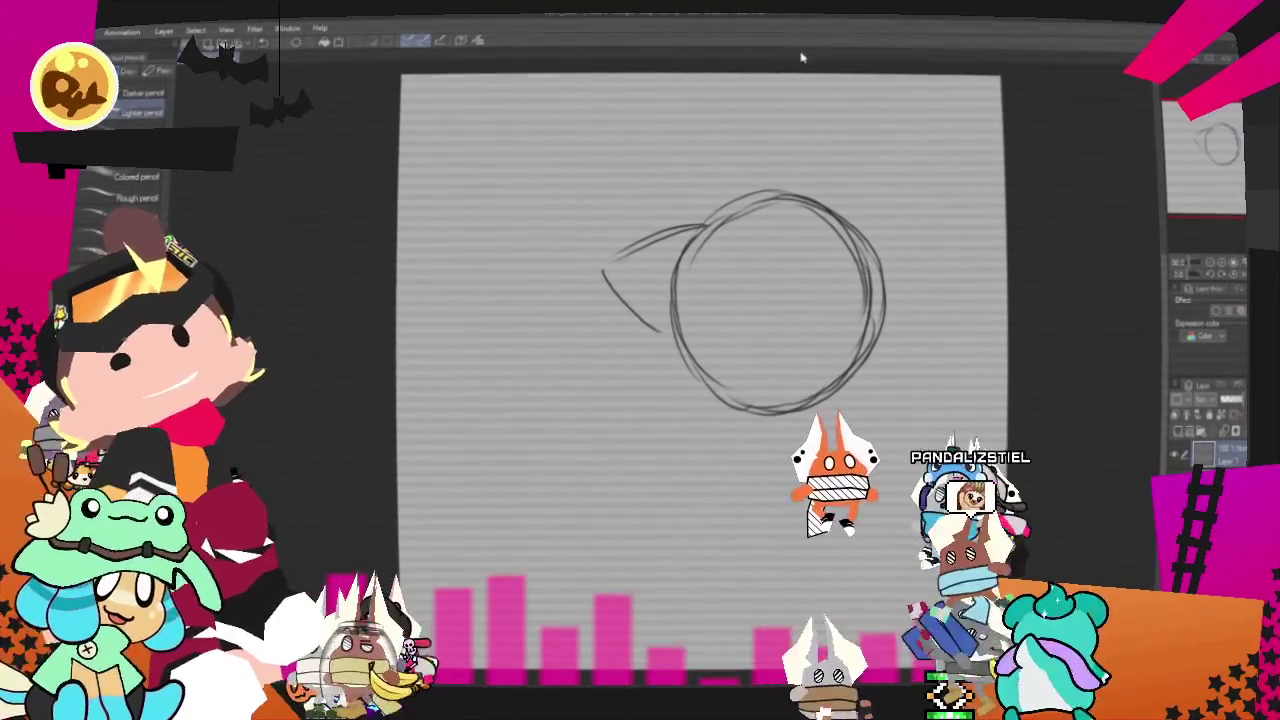
# - Pencil two strokes forming a pointed ear above the head circle
pyautogui.moveTo(785, 105); pyautogui.dragTo(860, 210)
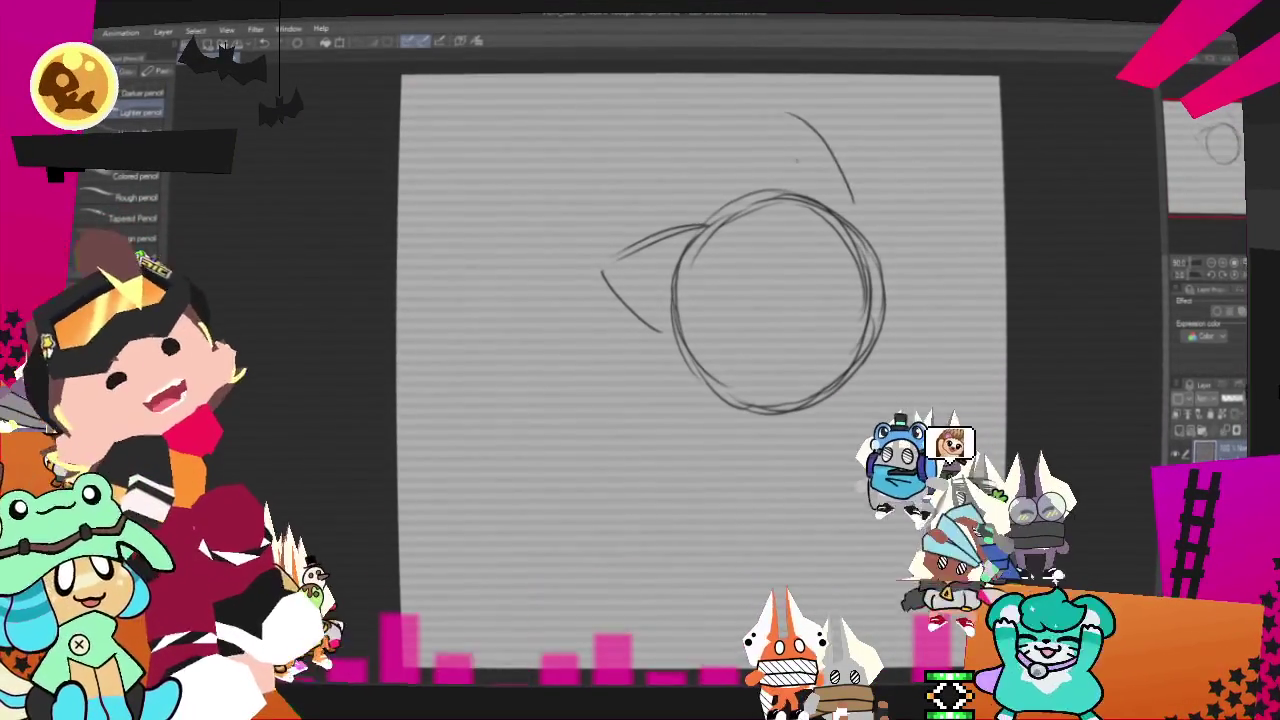
pyautogui.moveTo(735, 190); pyautogui.dragTo(785, 105)
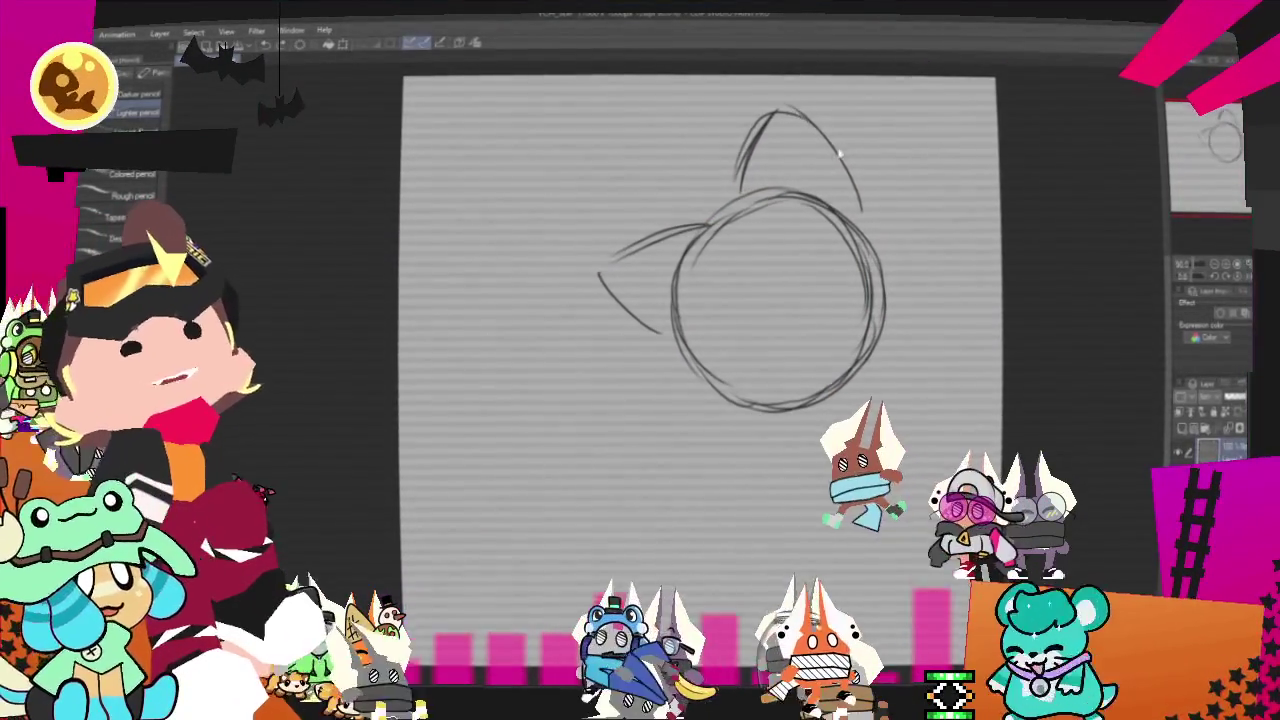
pyautogui.press('m')
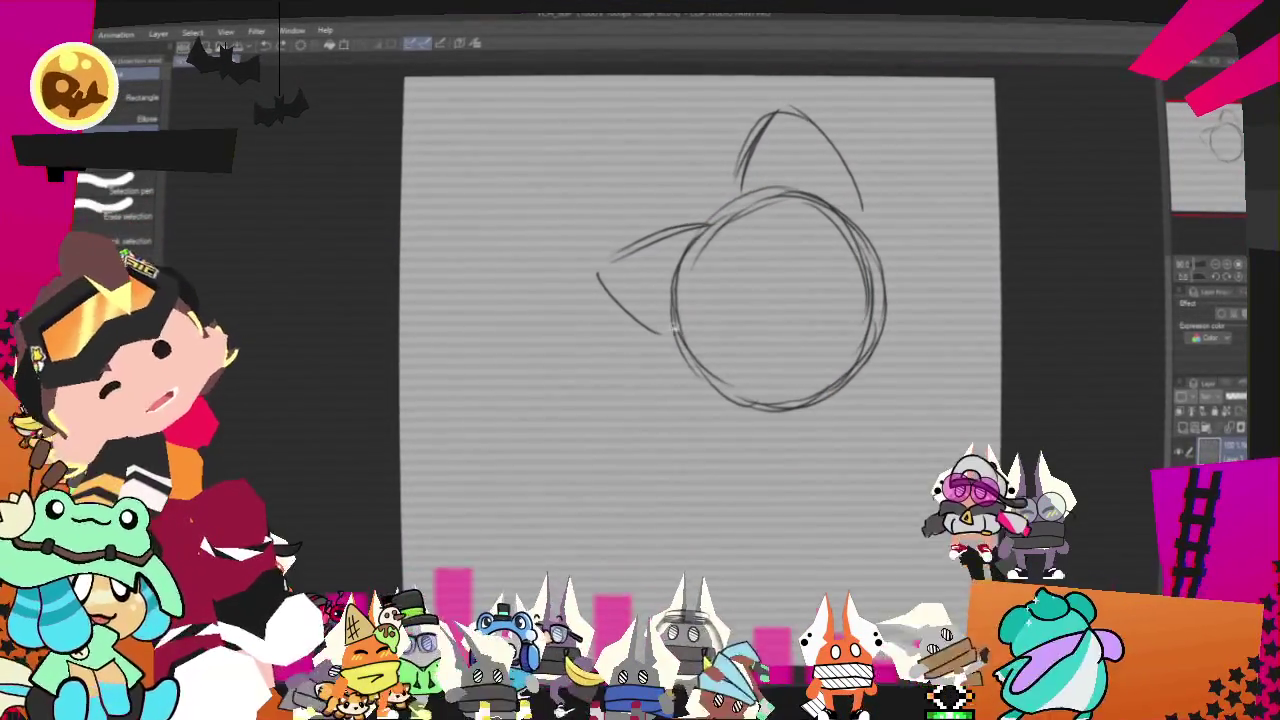
# - Lasso the left ear, stretch it further leftward and tilt it slightly counter-clockwise
pyautogui.moveTo(700, 190); pyautogui.dragTo(665, 360)
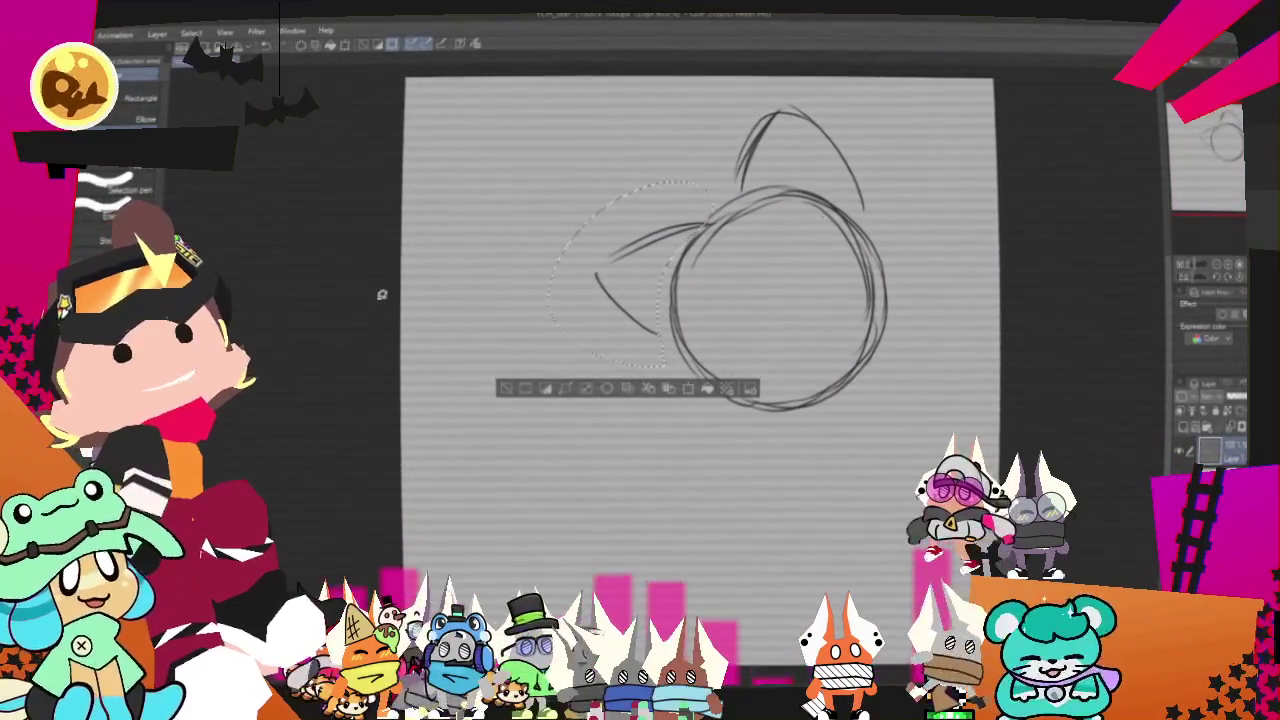
pyautogui.press('o')
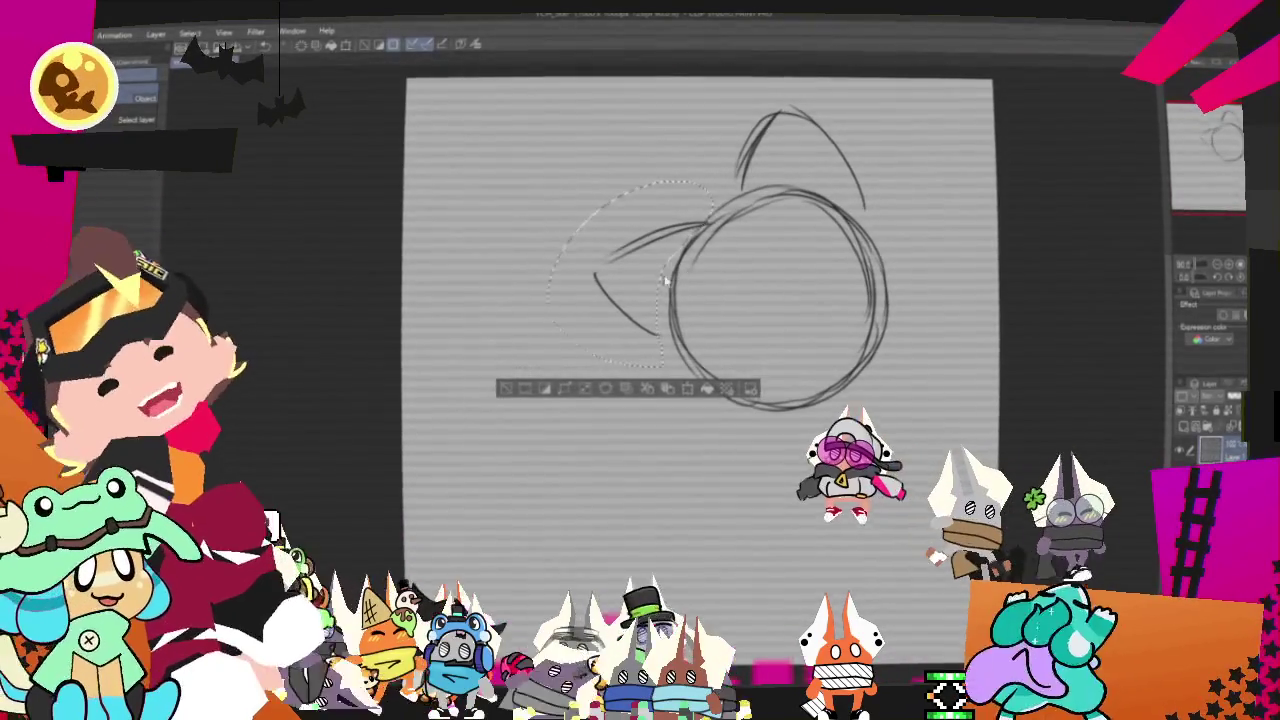
pyautogui.rightClick(623, 272)
pyautogui.click(660, 408)
pyautogui.moveTo(545, 280); pyautogui.dragTo(518, 280)
pyautogui.moveTo(684, 305); pyautogui.dragTo(681, 296)
pyautogui.click(590, 396)
pyautogui.click(503, 388)
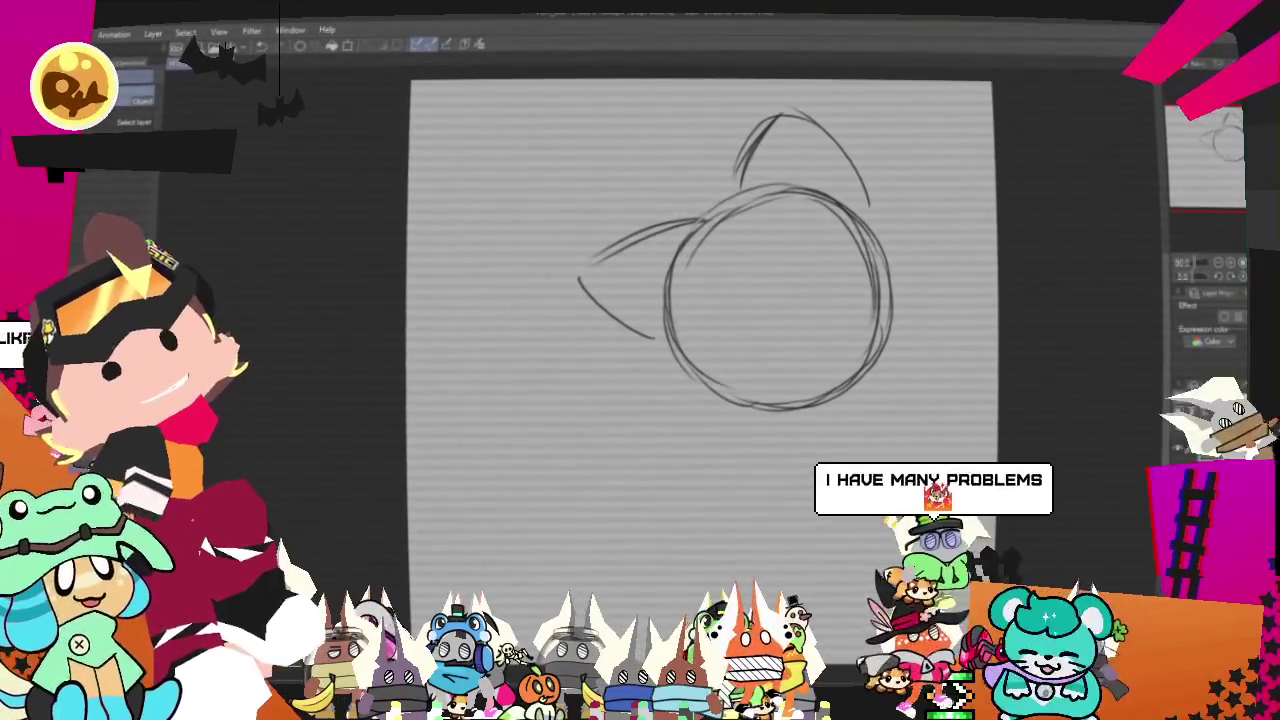
# - Select the top of the head and shift the top ear left and down
pyautogui.press('m')
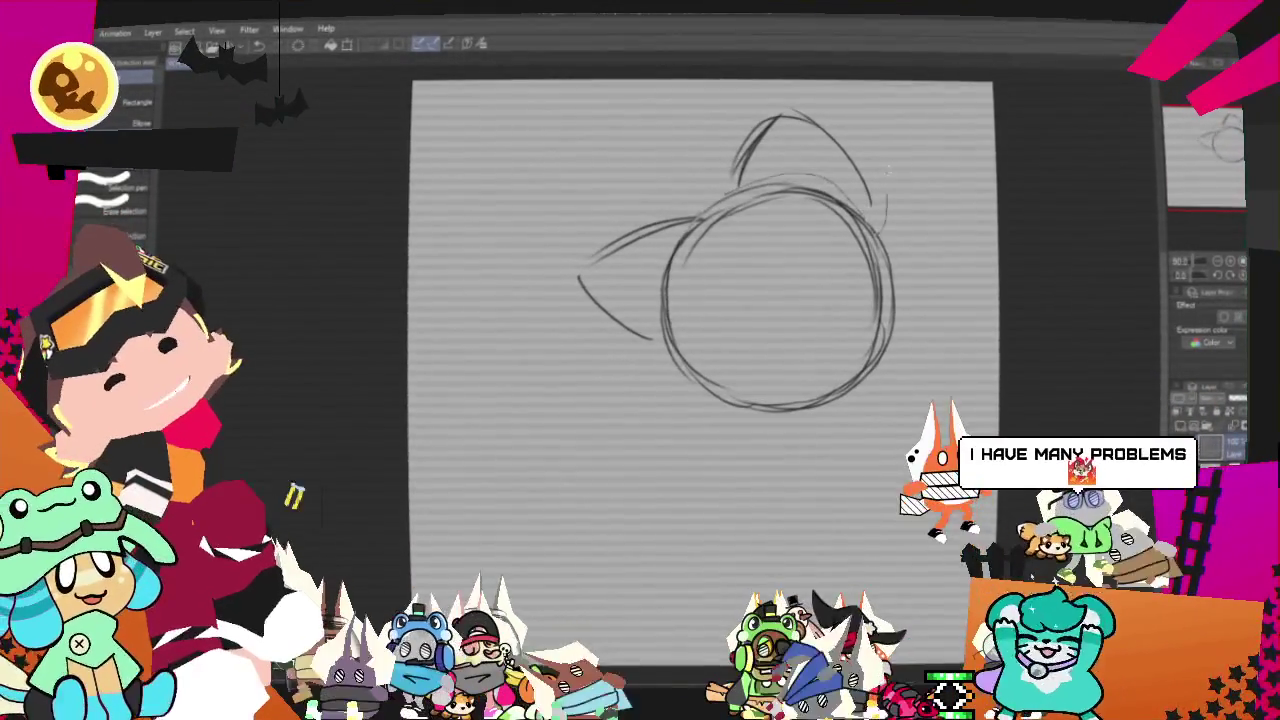
pyautogui.moveTo(690, 92); pyautogui.dragTo(880, 195)
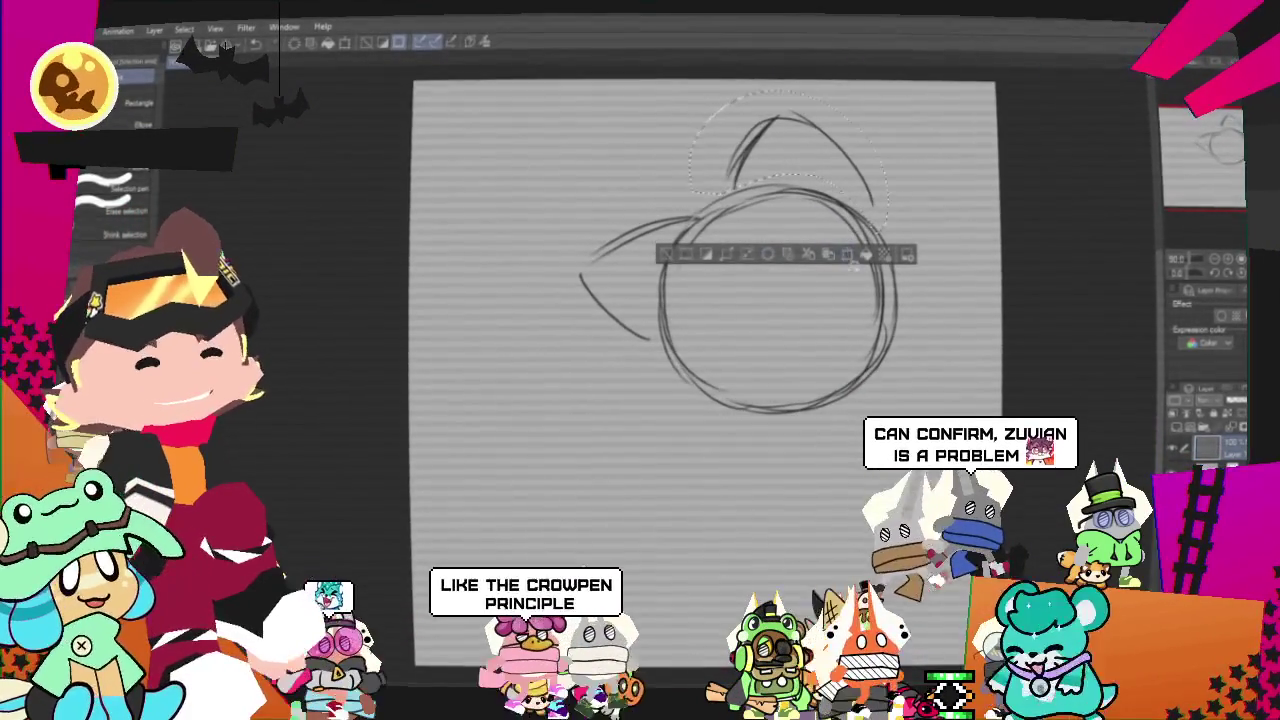
pyautogui.click(847, 255)
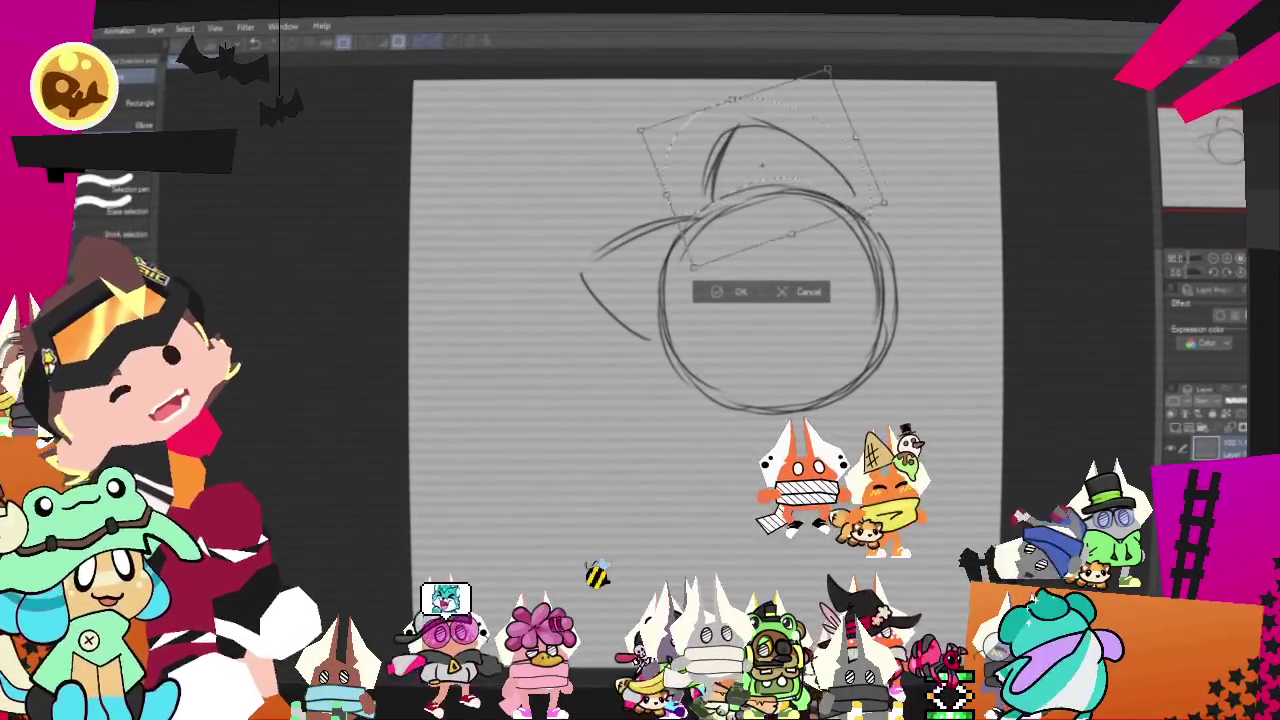
pyautogui.moveTo(760, 165); pyautogui.dragTo(752, 172)
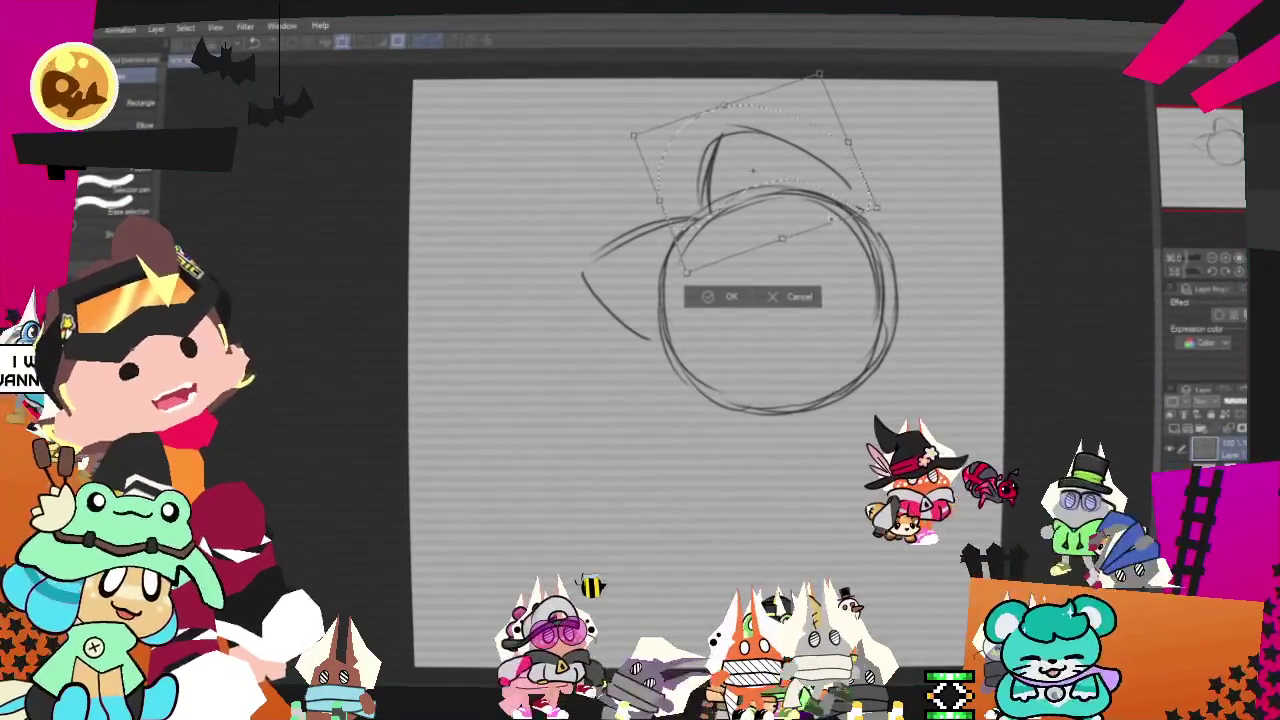
pyautogui.moveTo(750, 172); pyautogui.dragTo(738, 172)
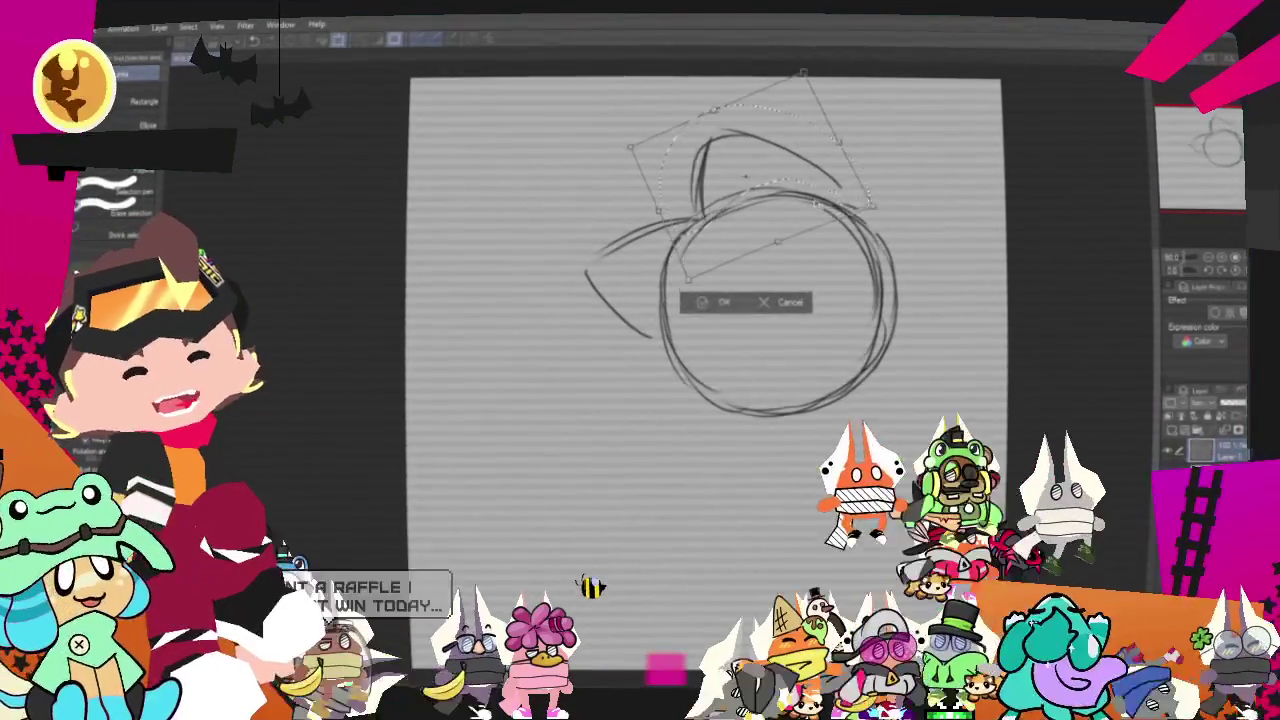
pyautogui.press('Return')
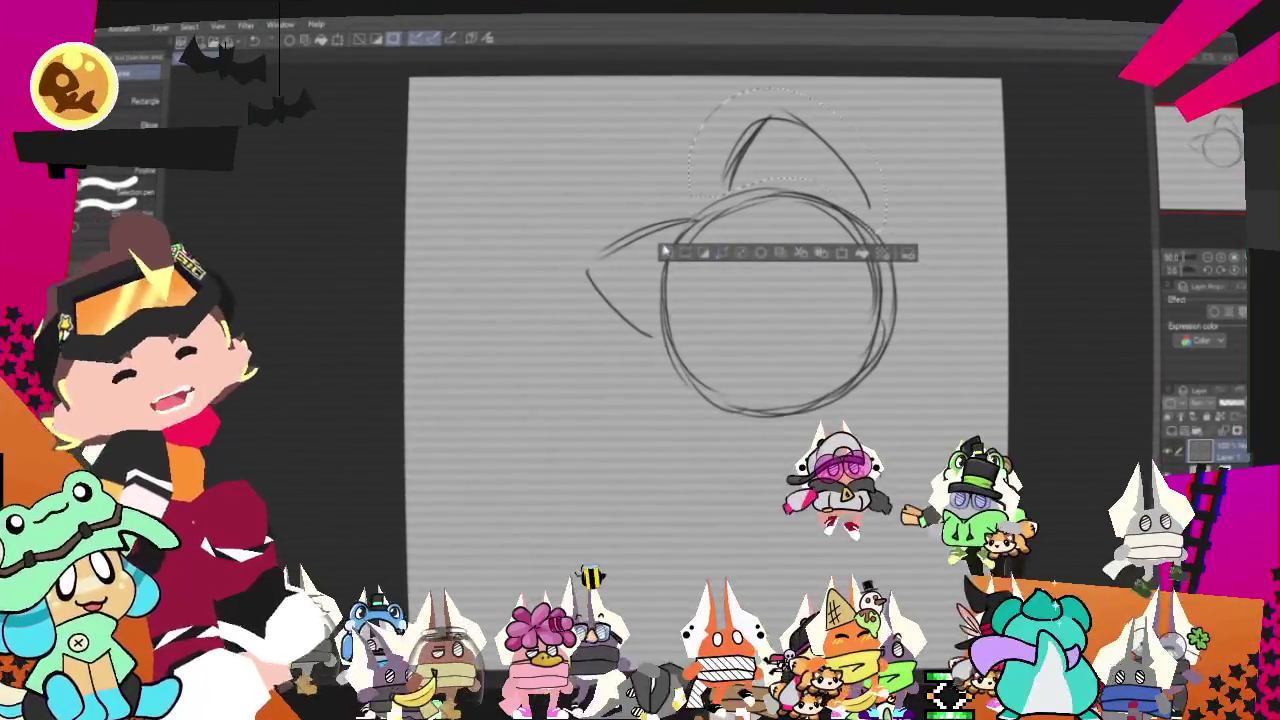
pyautogui.hotkey('ctrl', 'd')
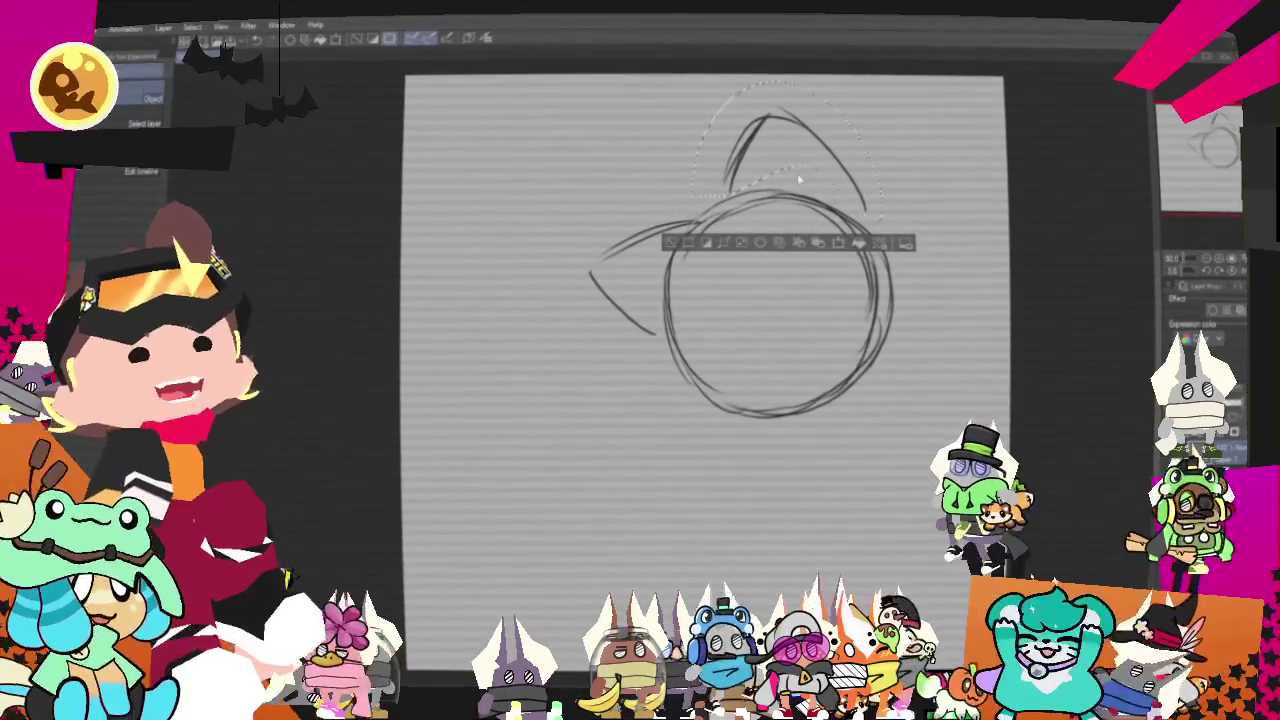
# - Shrink the top ear slightly and rotate it about 30° counter-clockwise
pyautogui.click(895, 342)
pyautogui.moveTo(692, 80); pyautogui.dragTo(708, 104)
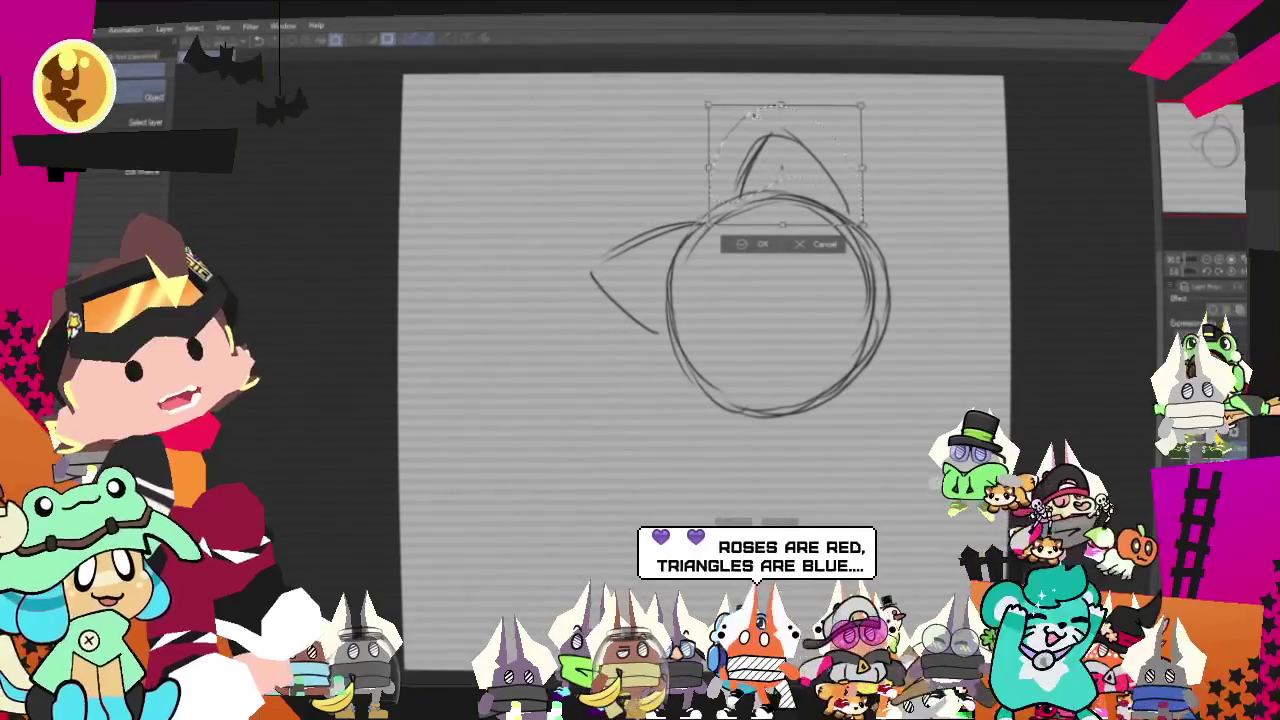
pyautogui.press('Return')
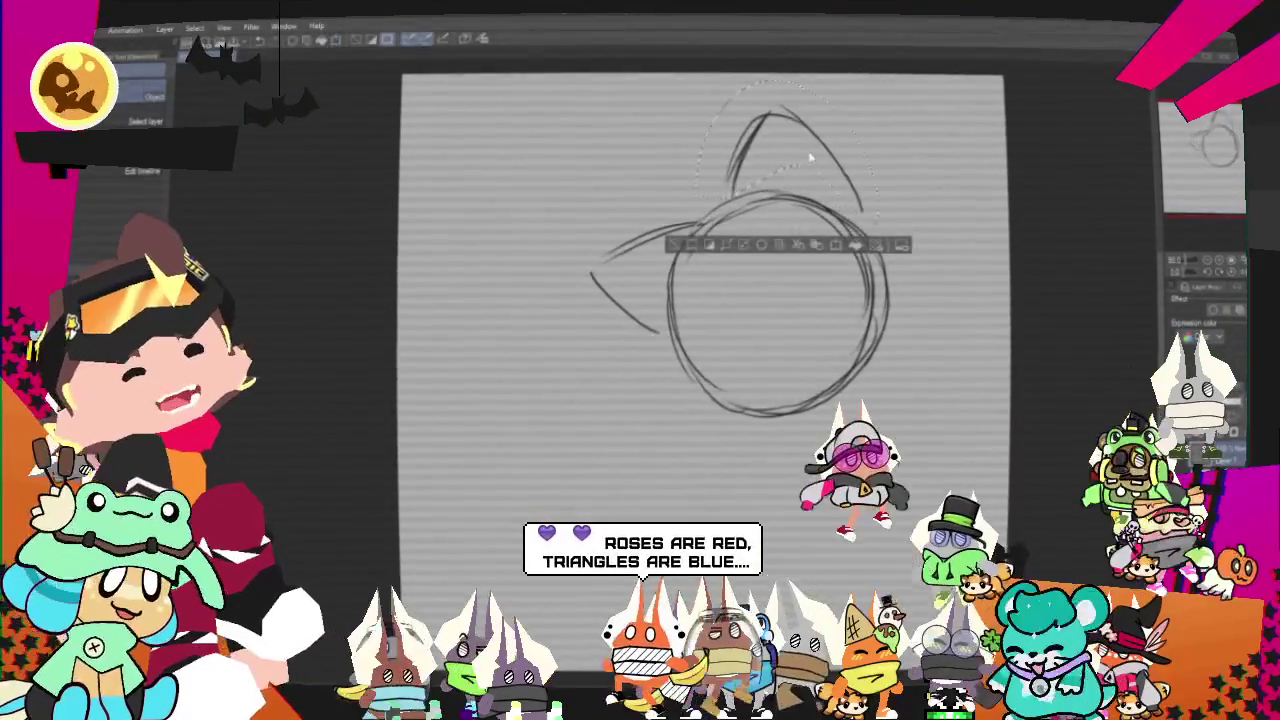
pyautogui.rightClick(810, 152)
pyautogui.click(871, 310)
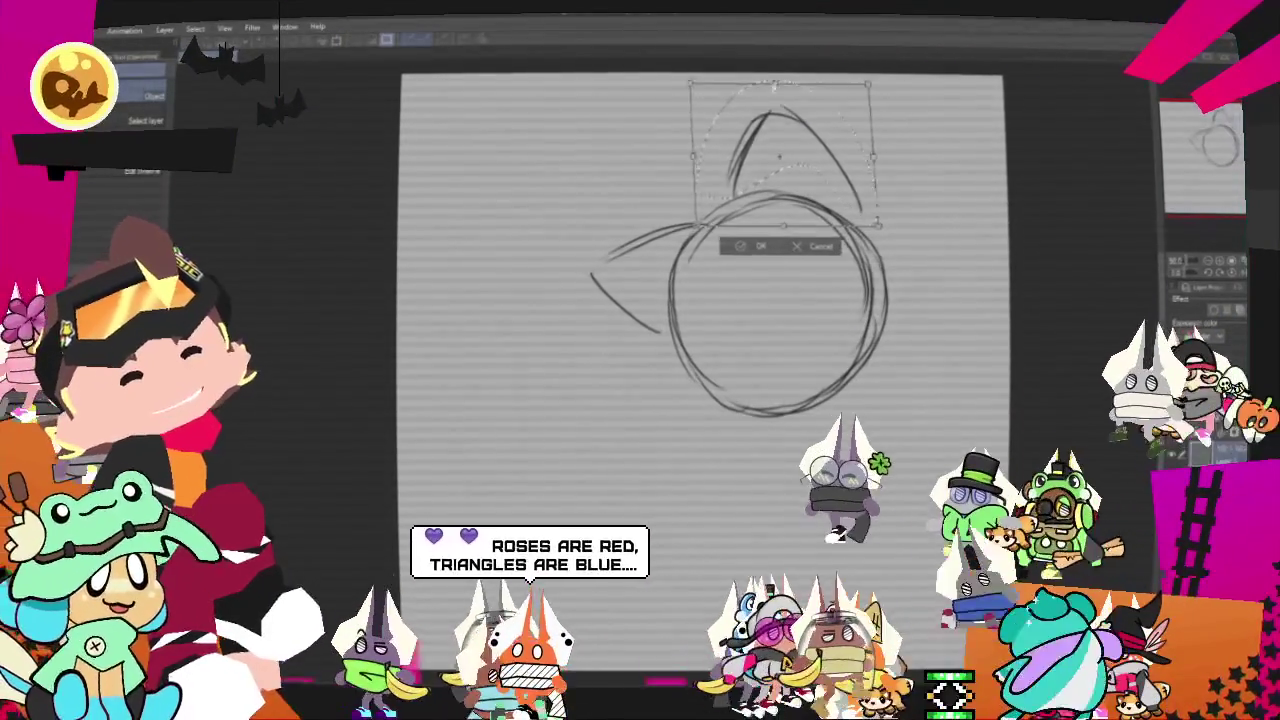
pyautogui.moveTo(870, 85)
pyautogui.mouseDown()
pyautogui.moveTo(819, 45)
pyautogui.moveTo(845, 60)
pyautogui.mouseUp()
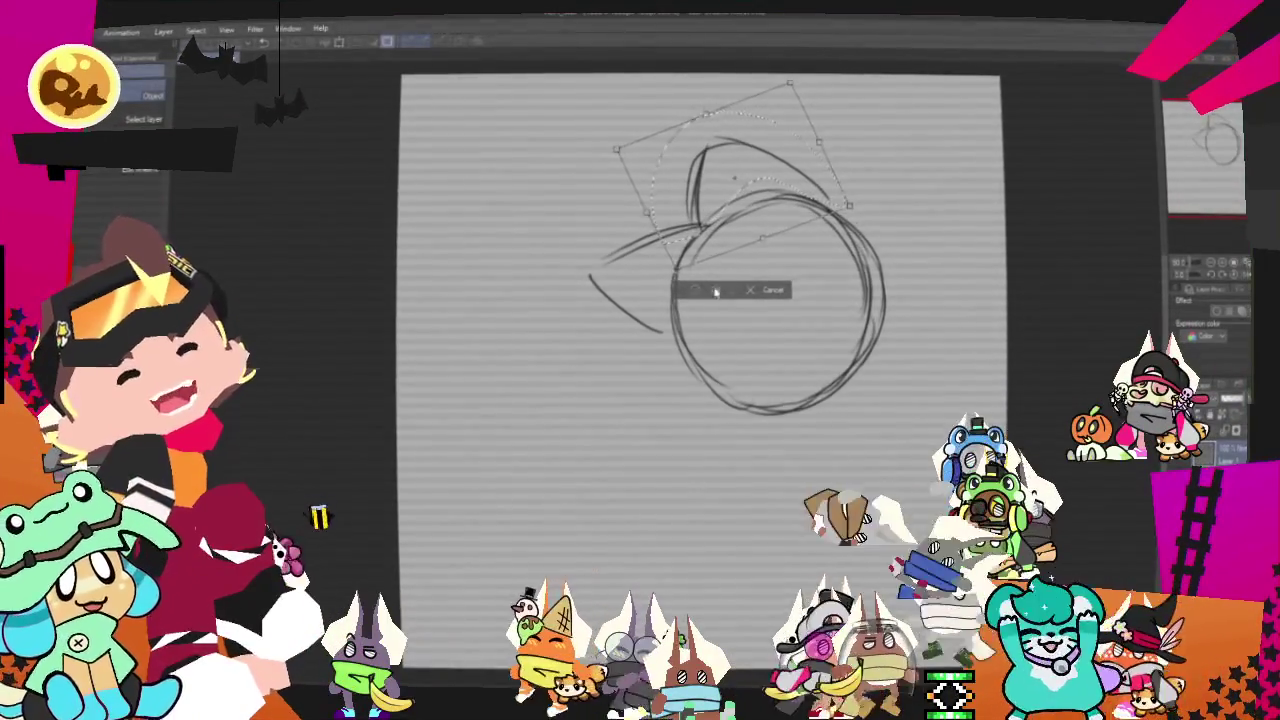
pyautogui.press('Return')
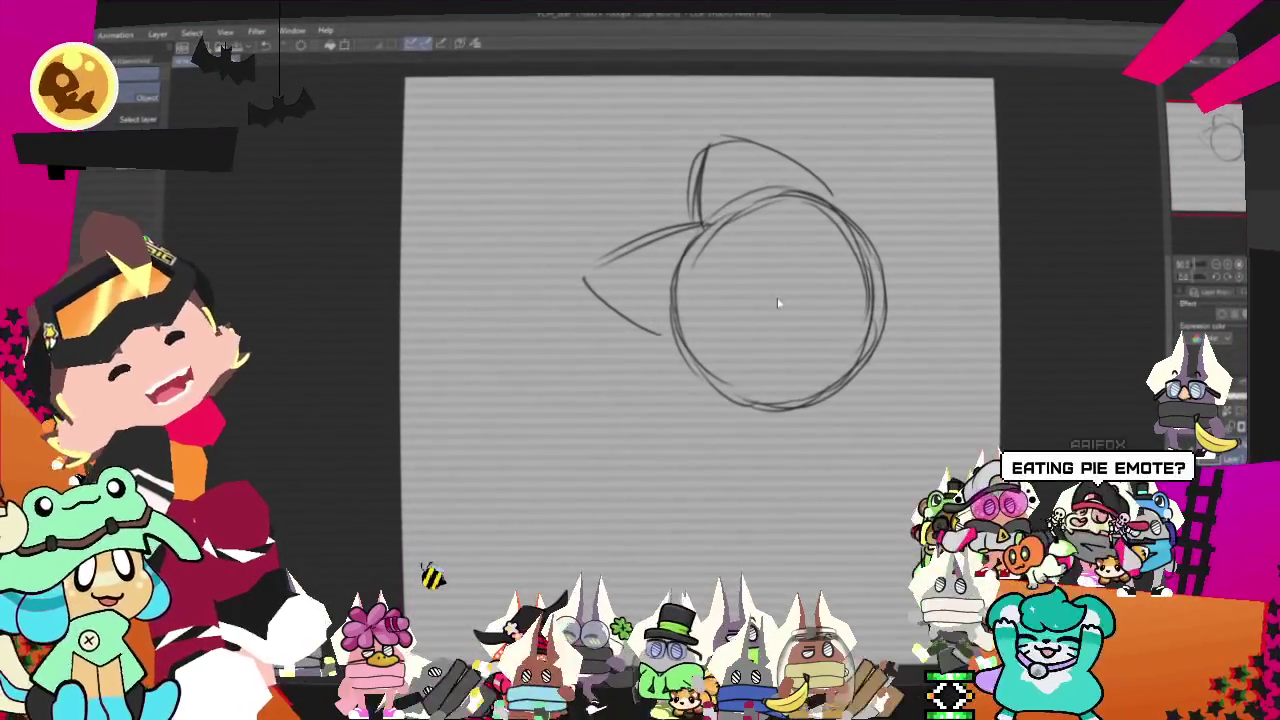
pyautogui.press('p')
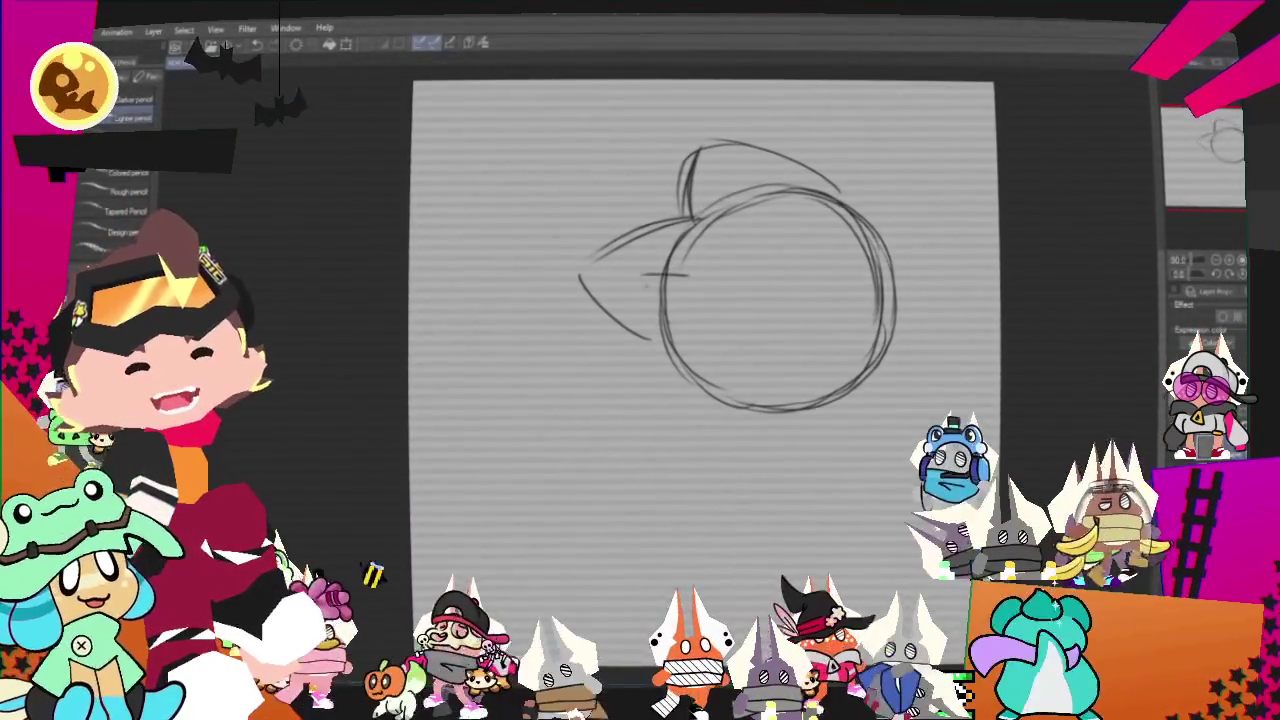
# - Sketch the cheek outlines and two eye ovals, then rotate the whole sketch about 90° clockwise
pyautogui.moveTo(688, 272); pyautogui.dragTo(698, 395)
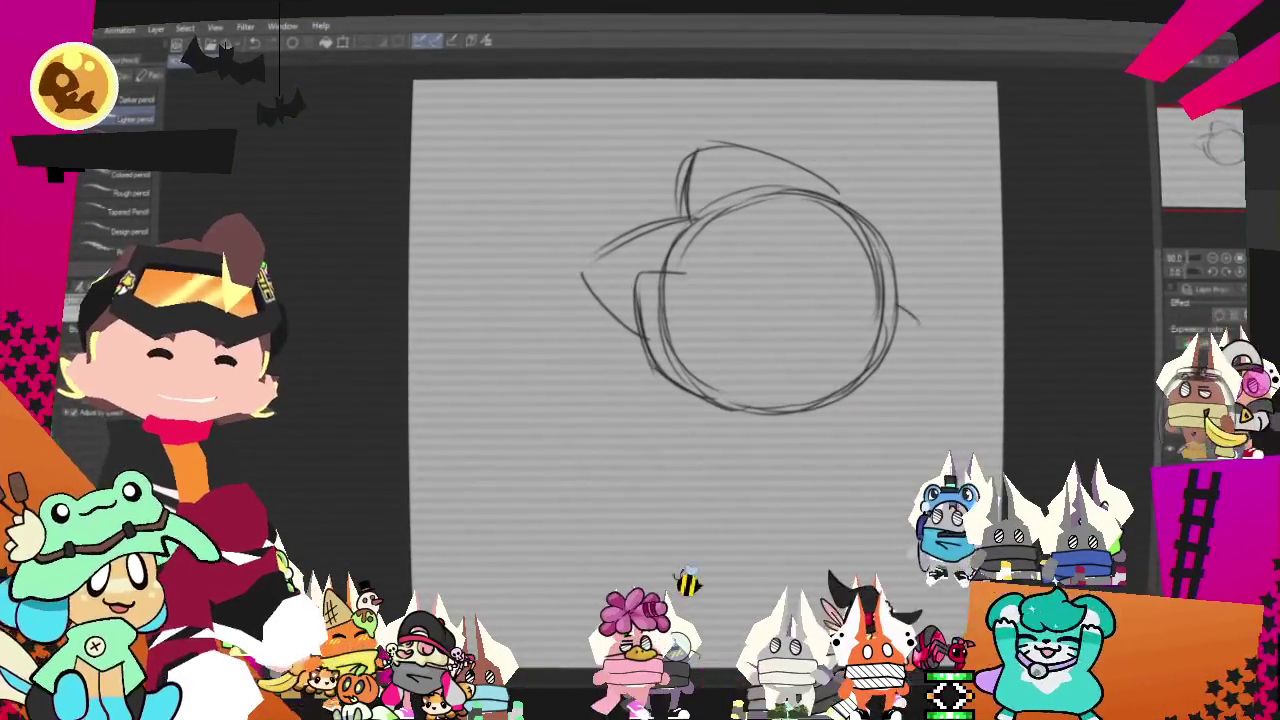
pyautogui.moveTo(896, 300)
pyautogui.mouseDown()
pyautogui.moveTo(862, 398)
pyautogui.moveTo(880, 392)
pyautogui.mouseUp()
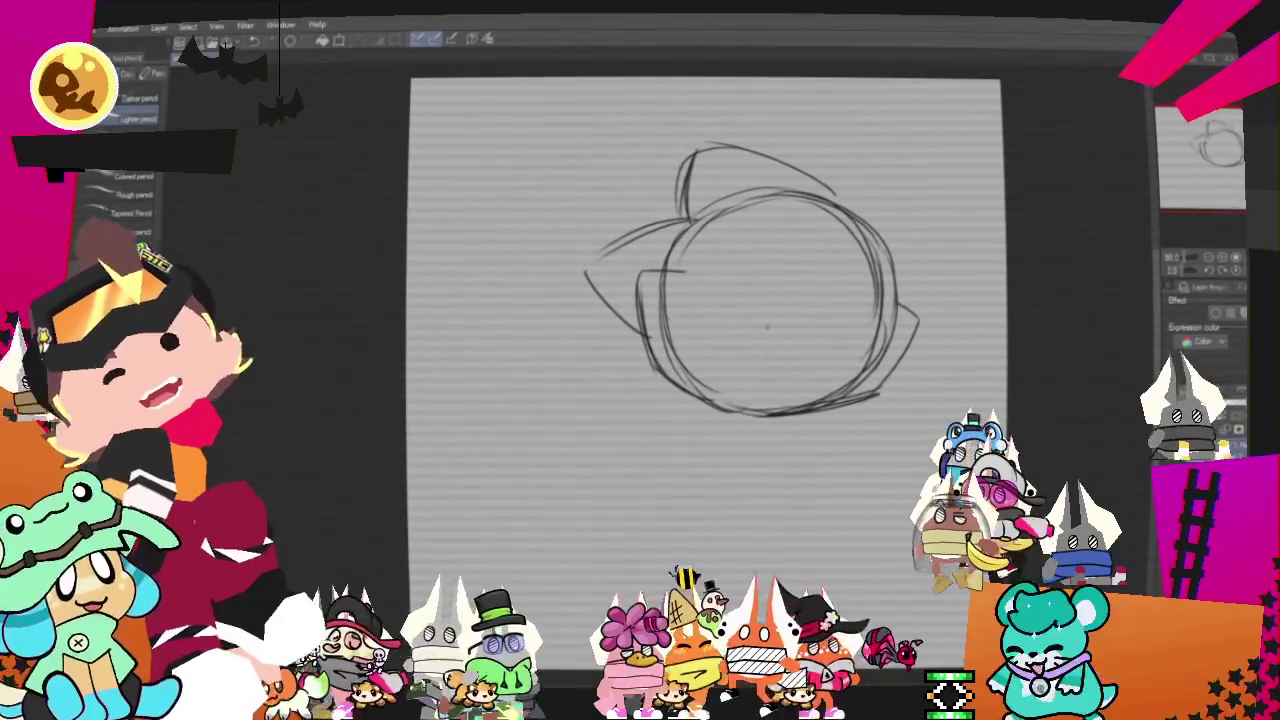
pyautogui.press('p')
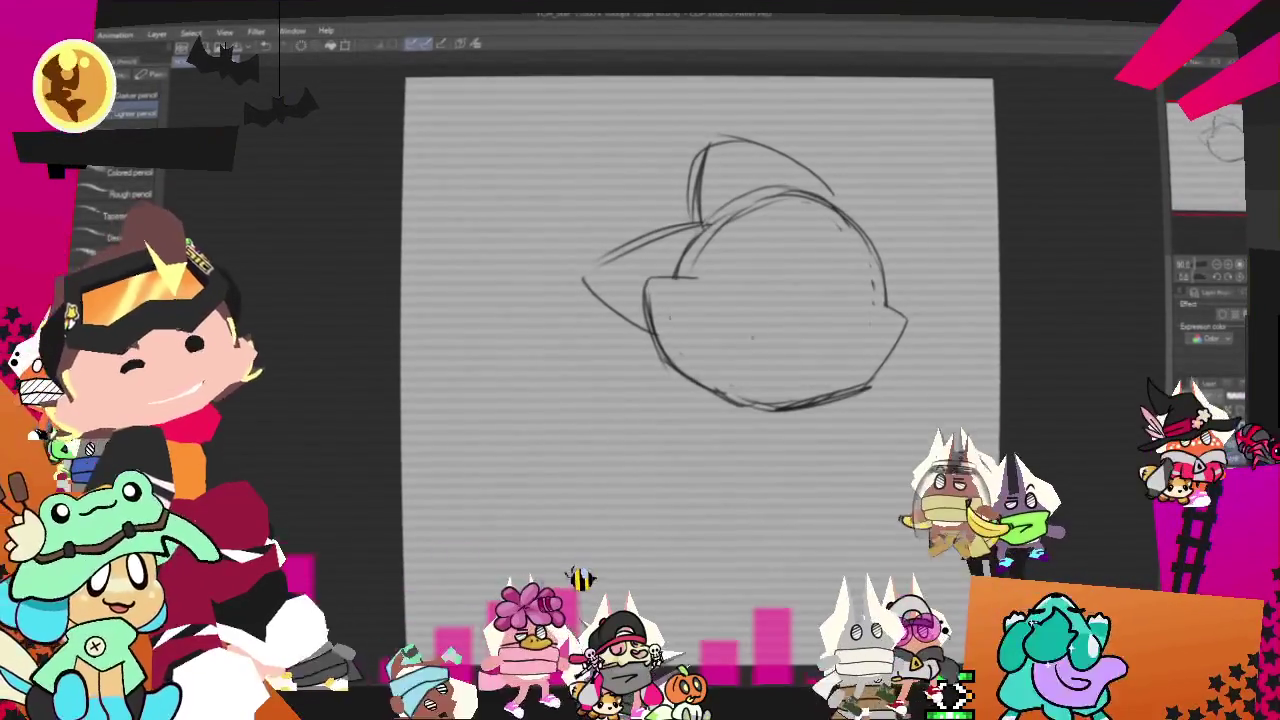
pyautogui.moveTo(768, 285); pyautogui.dragTo(758, 286)
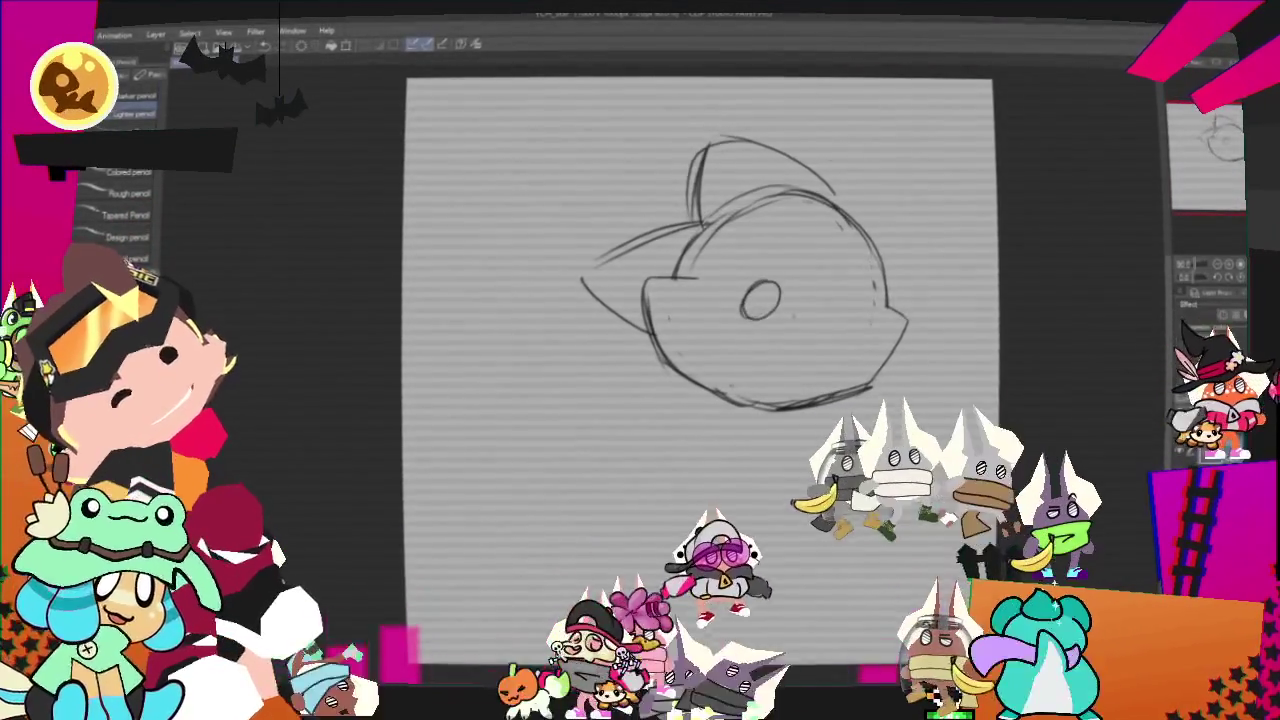
pyautogui.moveTo(862, 289); pyautogui.dragTo(854, 292)
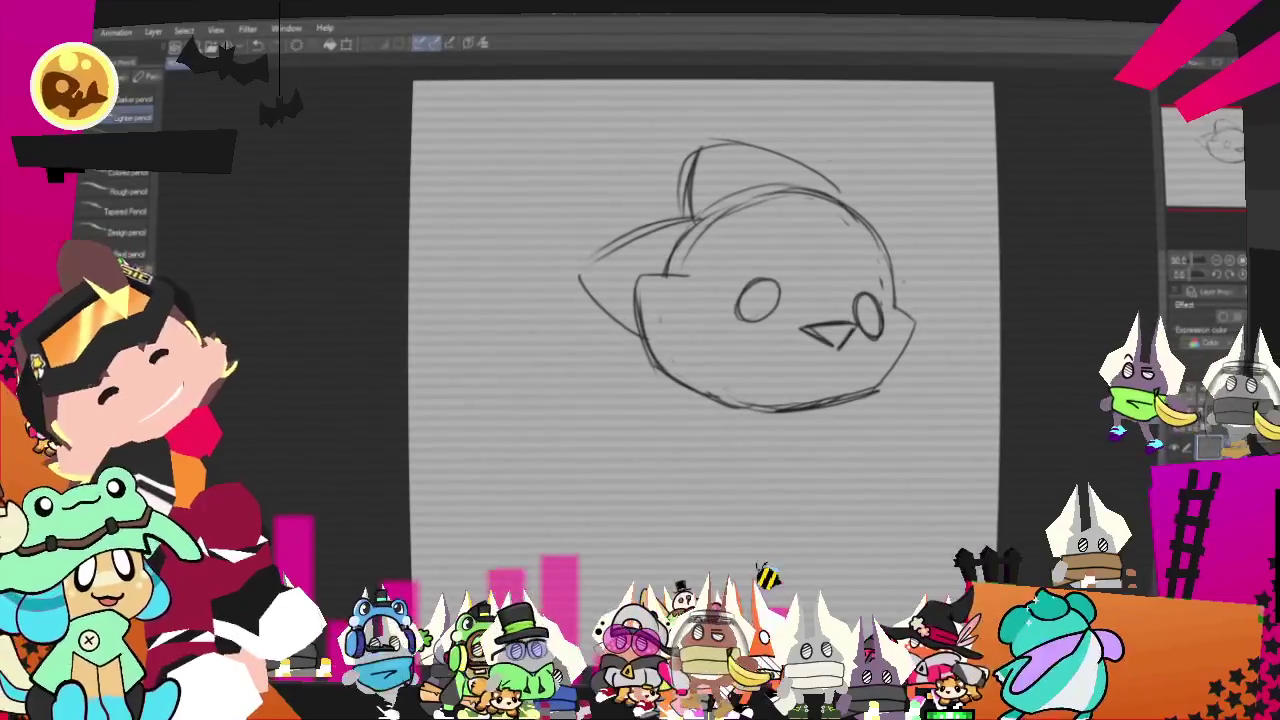
pyautogui.hotkey('ctrl', 't')
pyautogui.moveTo(911, 295); pyautogui.dragTo(765, 440)
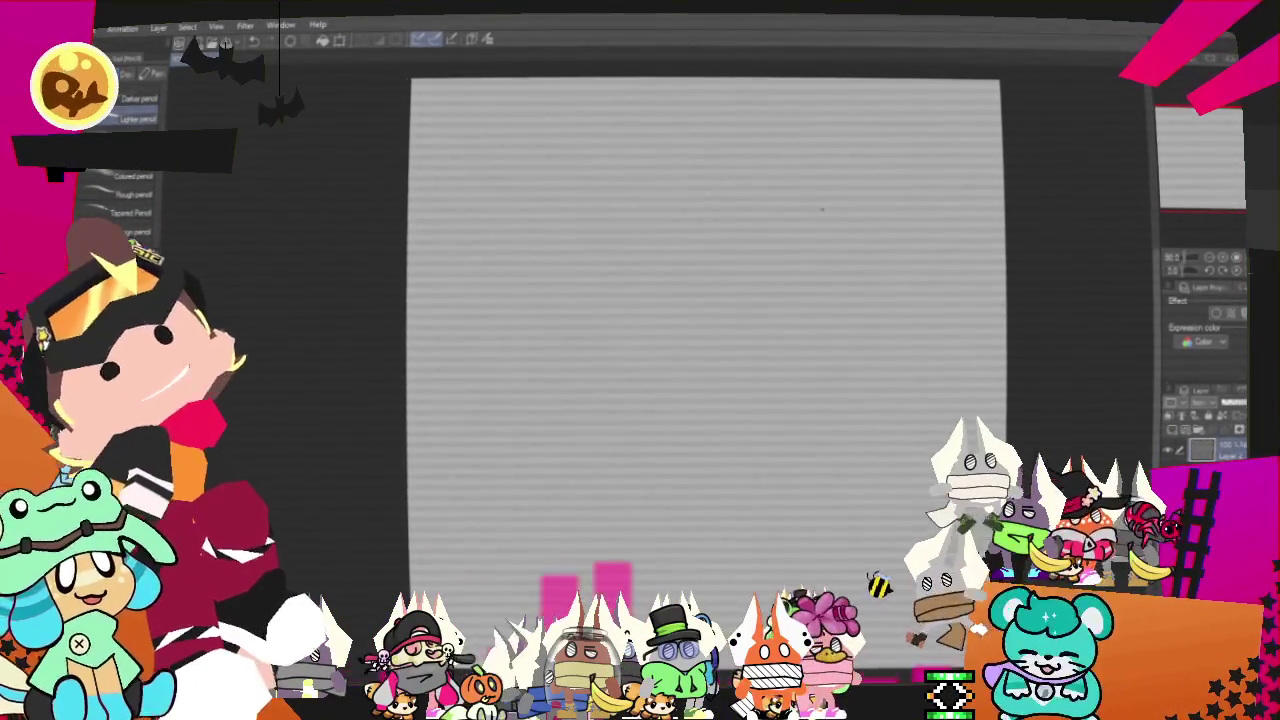
# - Draw a small fist circle on the right and a large head circle beside it
pyautogui.moveTo(935, 226); pyautogui.dragTo(905, 240)
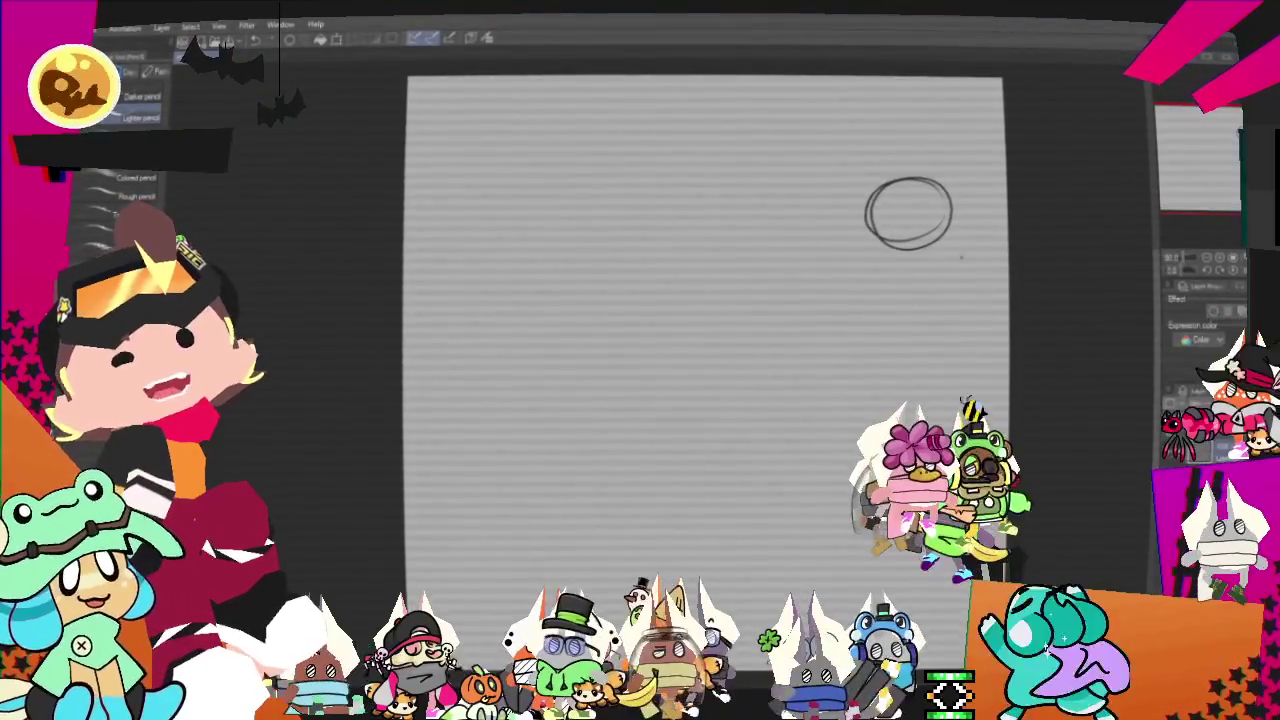
pyautogui.moveTo(688, 150)
pyautogui.mouseDown()
pyautogui.moveTo(729, 285)
pyautogui.moveTo(737, 271)
pyautogui.moveTo(620, 330)
pyautogui.mouseUp()
pyautogui.hotkey('ctrl', 't')
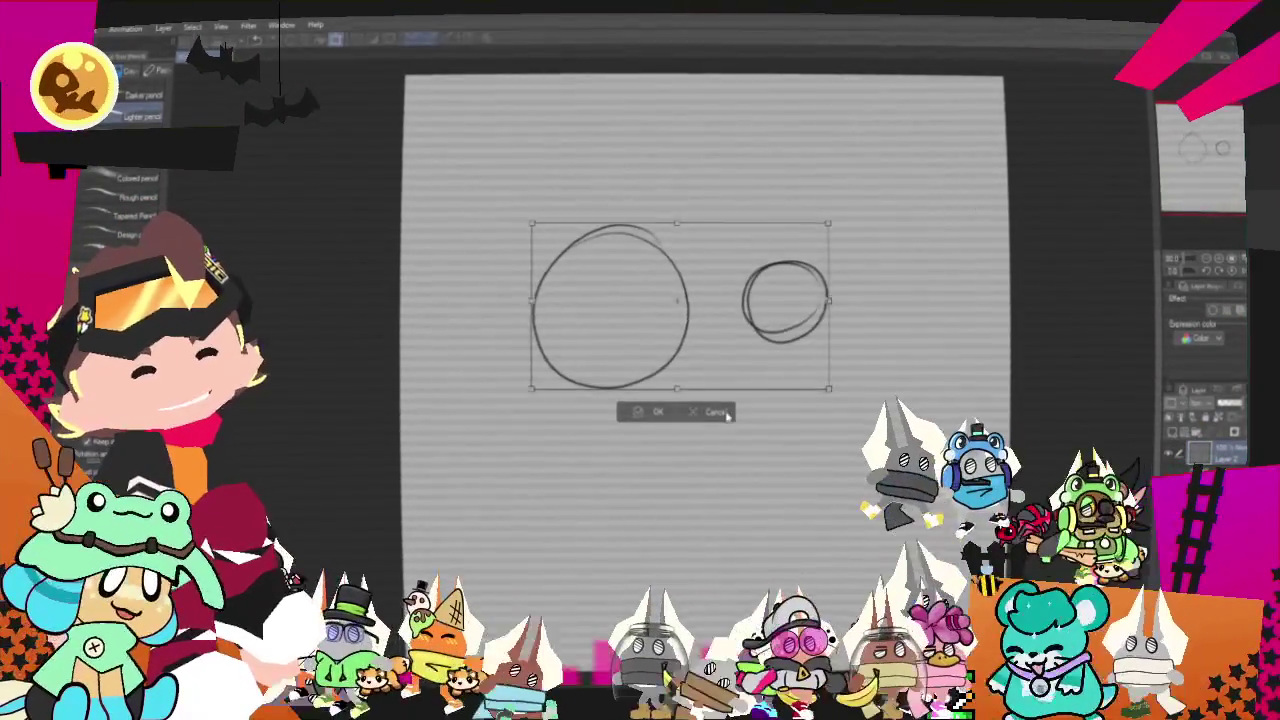
pyautogui.click(718, 412)
pyautogui.moveTo(711, 165); pyautogui.dragTo(750, 285)
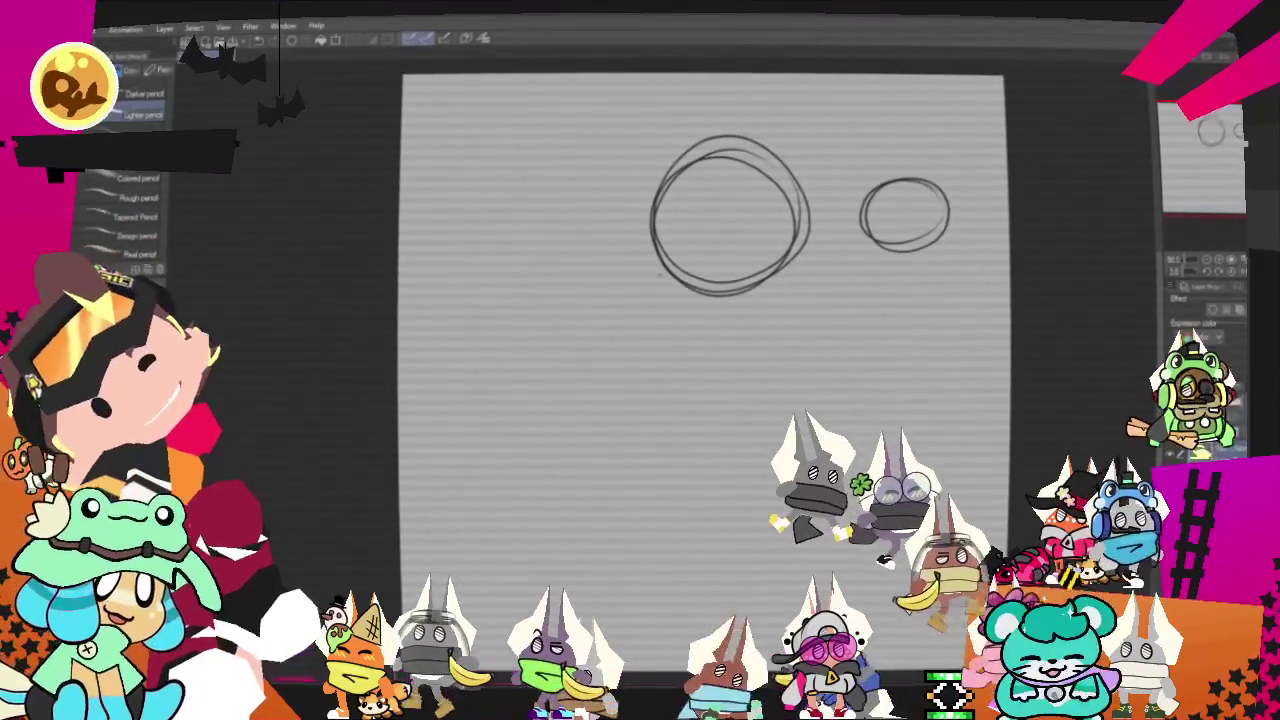
# - Sketch the long stretched arm lines under the head, with a small circle at the left end
pyautogui.moveTo(533, 282); pyautogui.dragTo(662, 288)
pyautogui.hotkey('ctrl', 'z')
pyautogui.moveTo(505, 292); pyautogui.dragTo(678, 290)
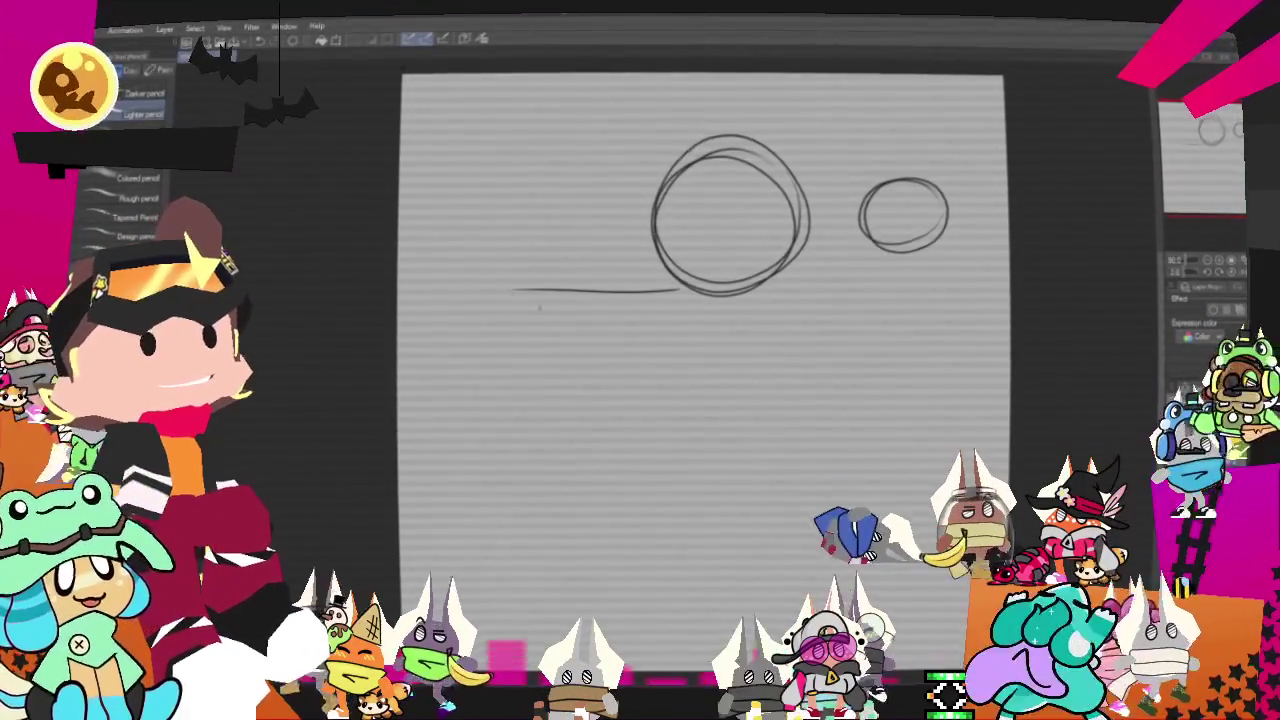
pyautogui.moveTo(505, 292)
pyautogui.mouseDown()
pyautogui.moveTo(497, 340)
pyautogui.moveTo(628, 358)
pyautogui.mouseUp()
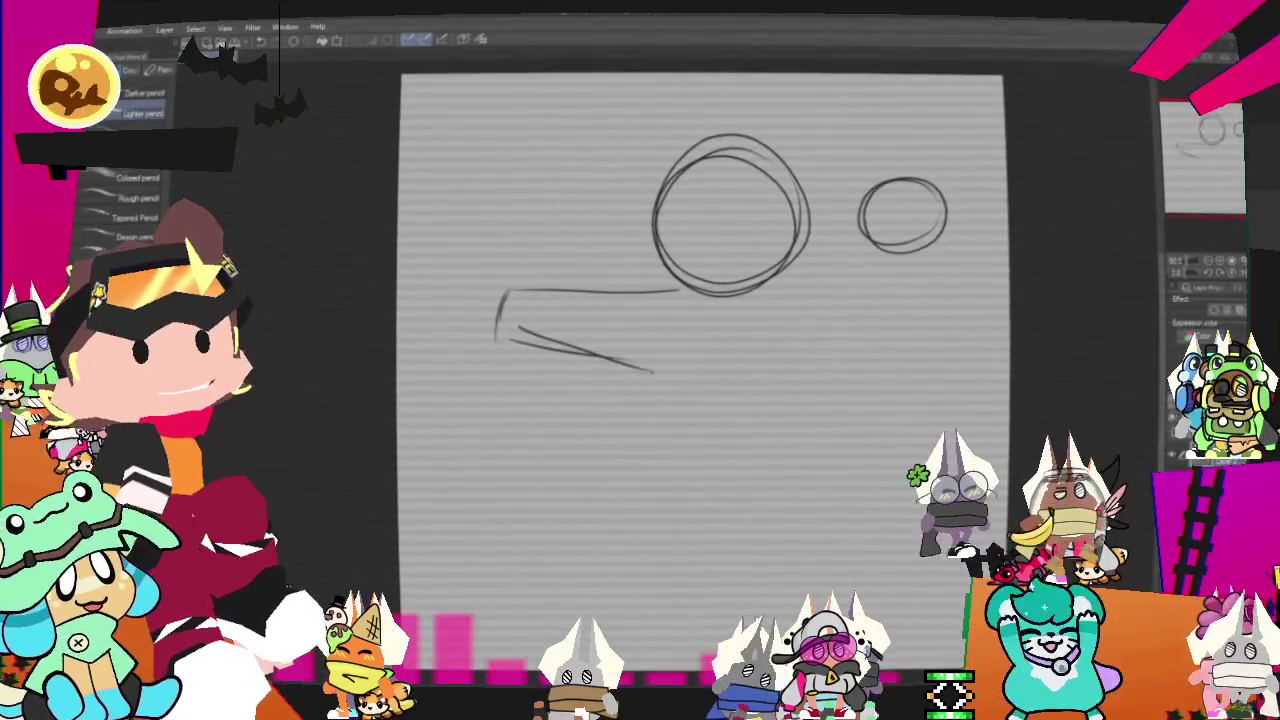
pyautogui.moveTo(520, 335)
pyautogui.mouseDown()
pyautogui.moveTo(690, 387)
pyautogui.moveTo(822, 307)
pyautogui.mouseUp()
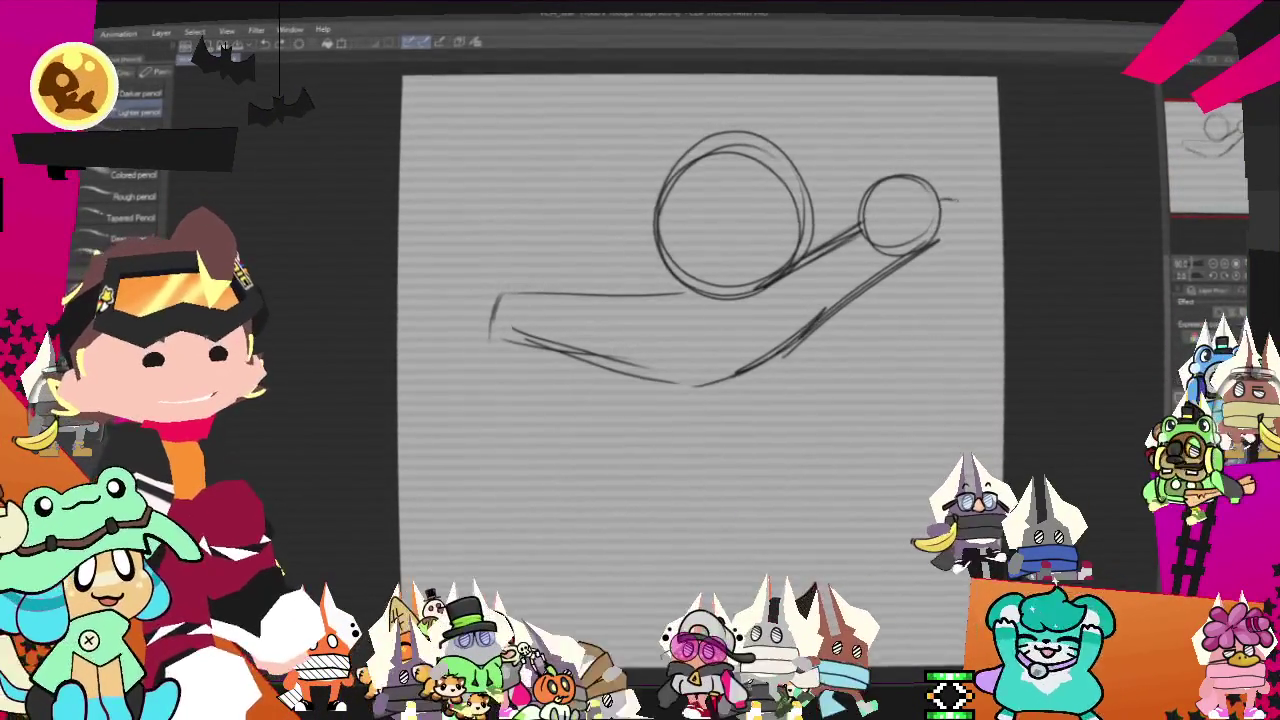
pyautogui.moveTo(945, 202); pyautogui.dragTo(968, 252)
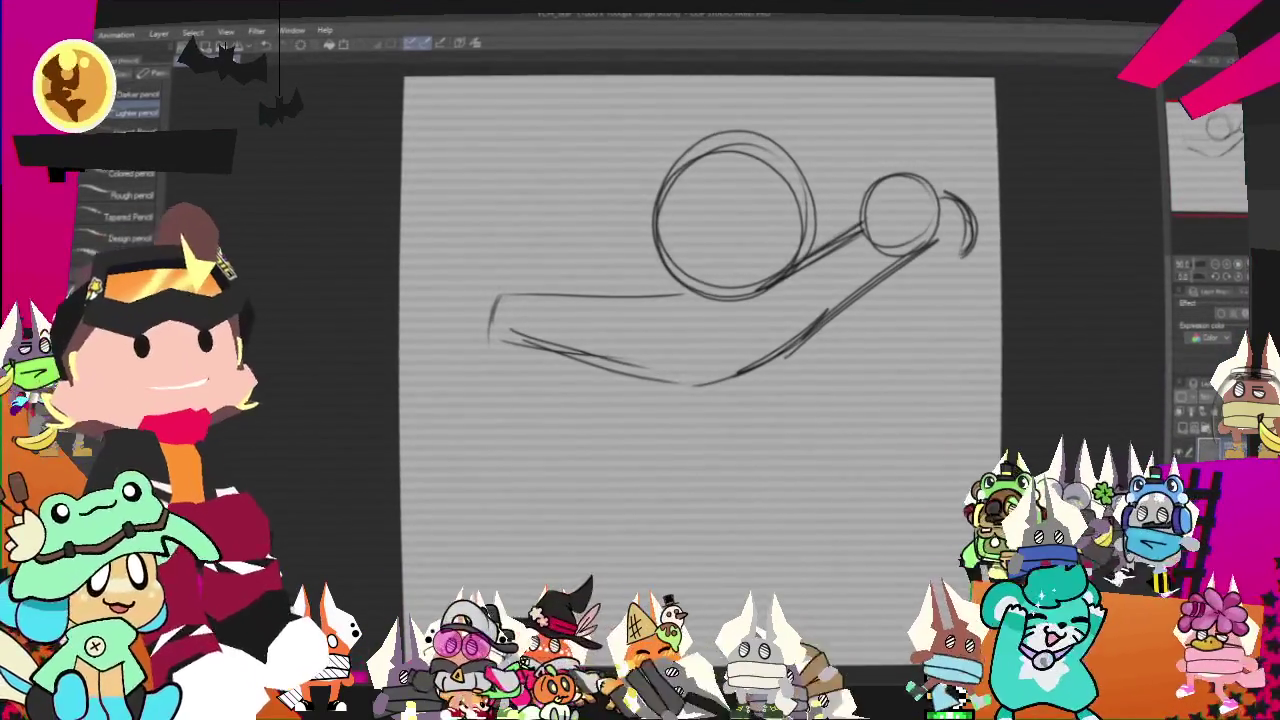
pyautogui.moveTo(490, 292)
pyautogui.mouseDown()
pyautogui.moveTo(478, 293)
pyautogui.moveTo(540, 275)
pyautogui.mouseUp()
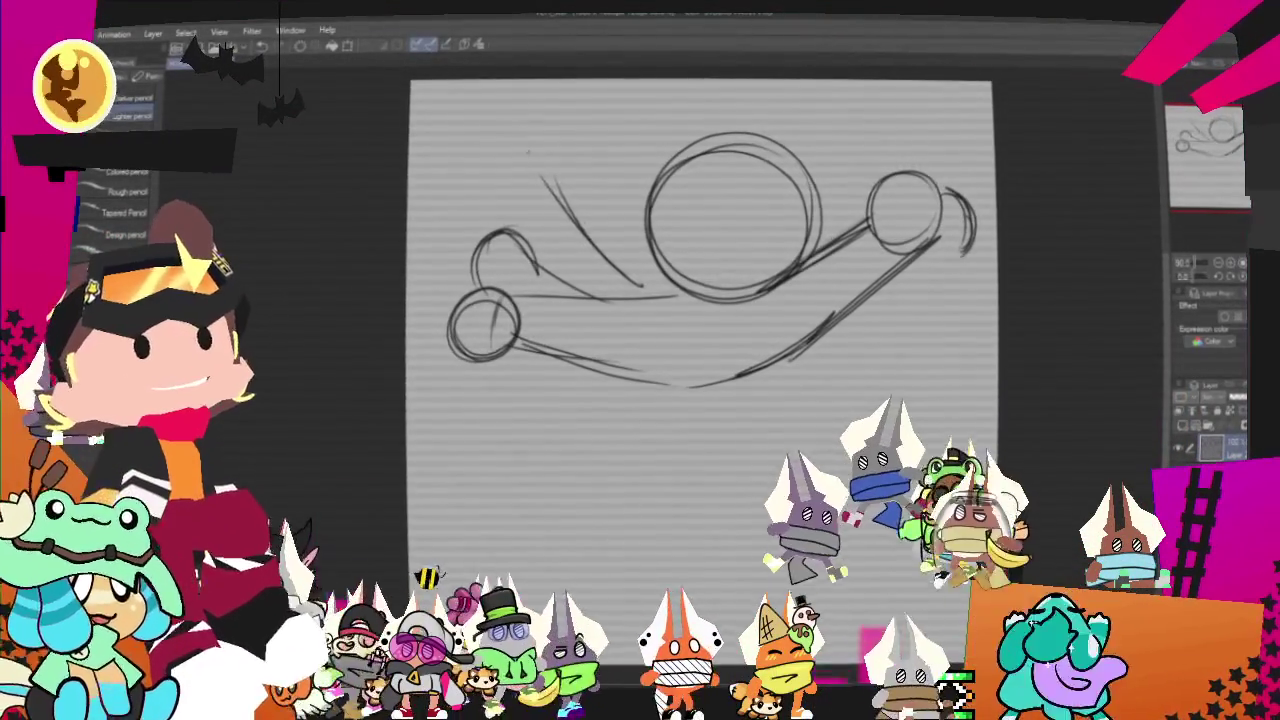
# - Add the upper-left back limb, an eye and head details, undoing the smile stroke
pyautogui.moveTo(510, 130); pyautogui.dragTo(497, 205)
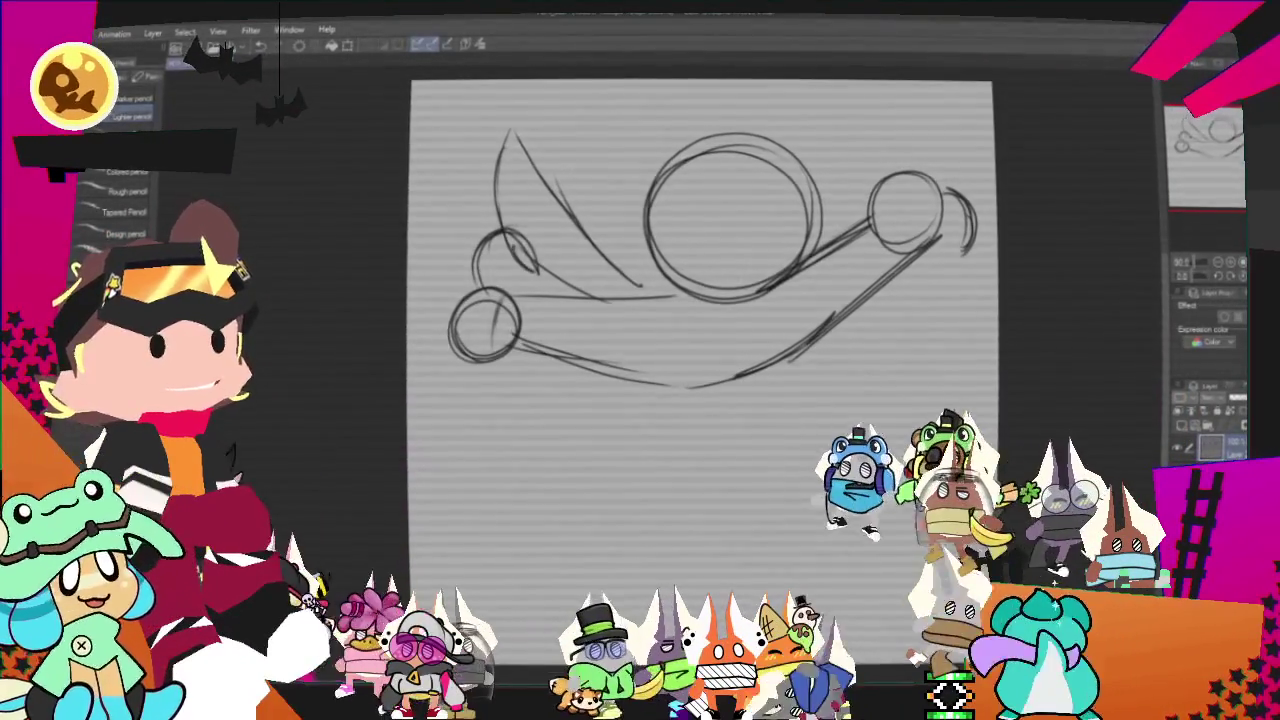
pyautogui.moveTo(507, 262); pyautogui.dragTo(540, 272)
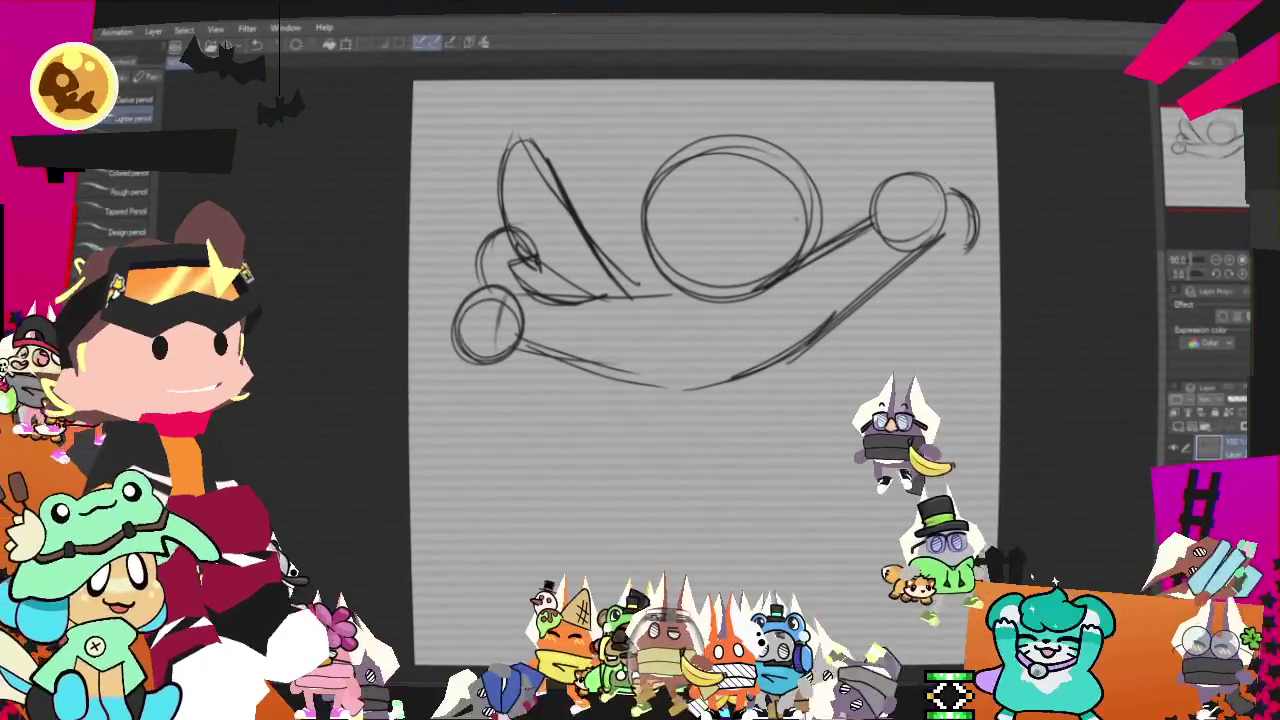
pyautogui.moveTo(578, 228); pyautogui.dragTo(642, 176)
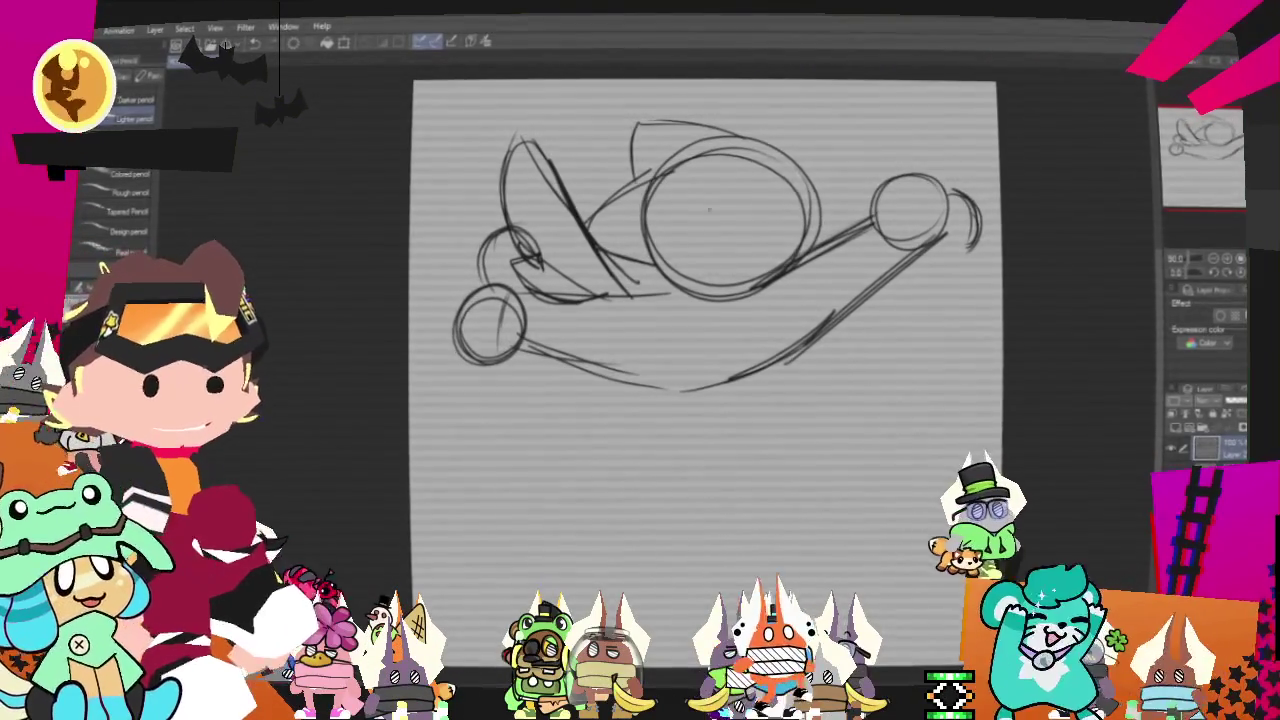
pyautogui.moveTo(722, 205); pyautogui.dragTo(718, 208)
pyautogui.moveTo(780, 166); pyautogui.dragTo(776, 170)
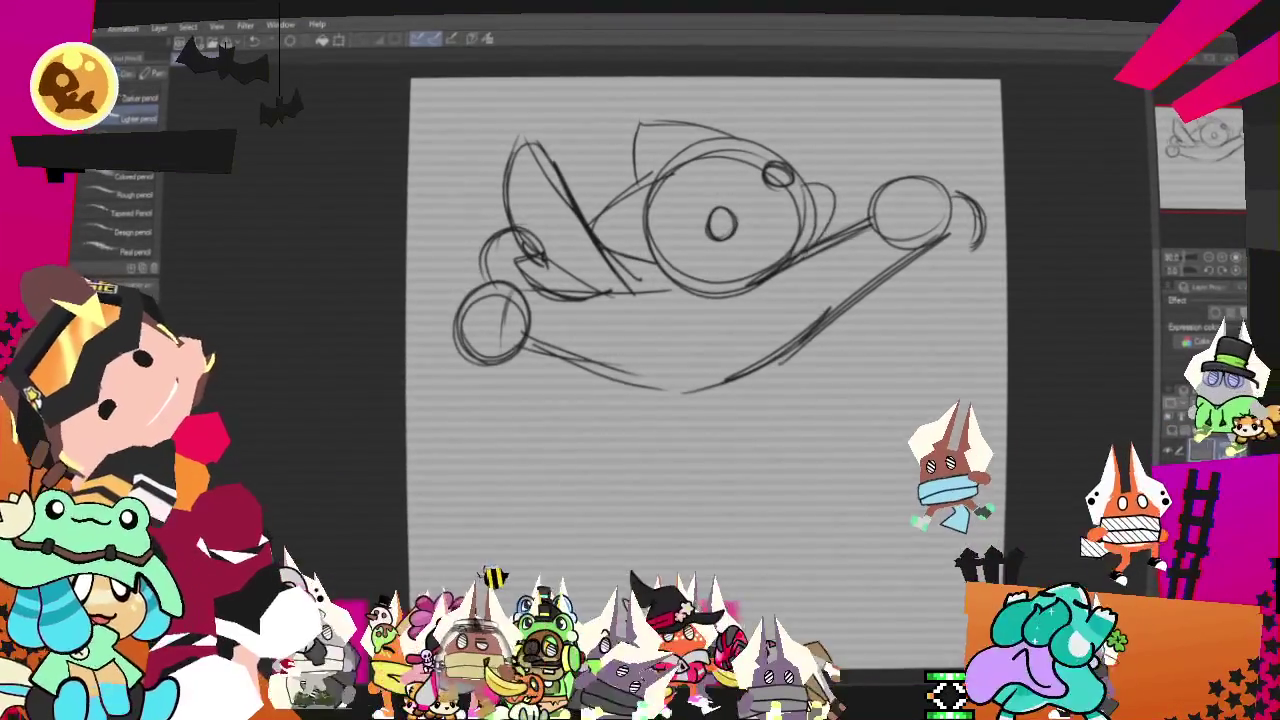
pyautogui.moveTo(800, 178)
pyautogui.mouseDown()
pyautogui.moveTo(815, 232)
pyautogui.moveTo(774, 214)
pyautogui.moveTo(788, 226)
pyautogui.mouseUp()
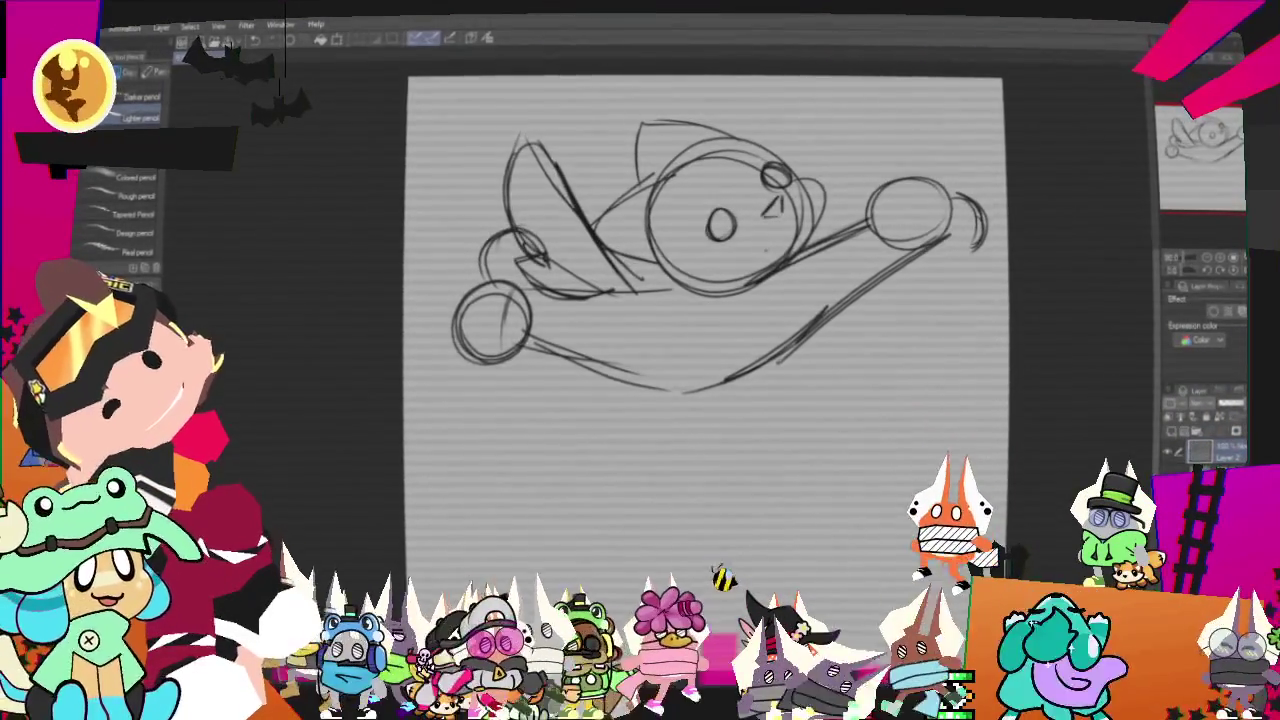
pyautogui.hotkey('ctrl', 'z')
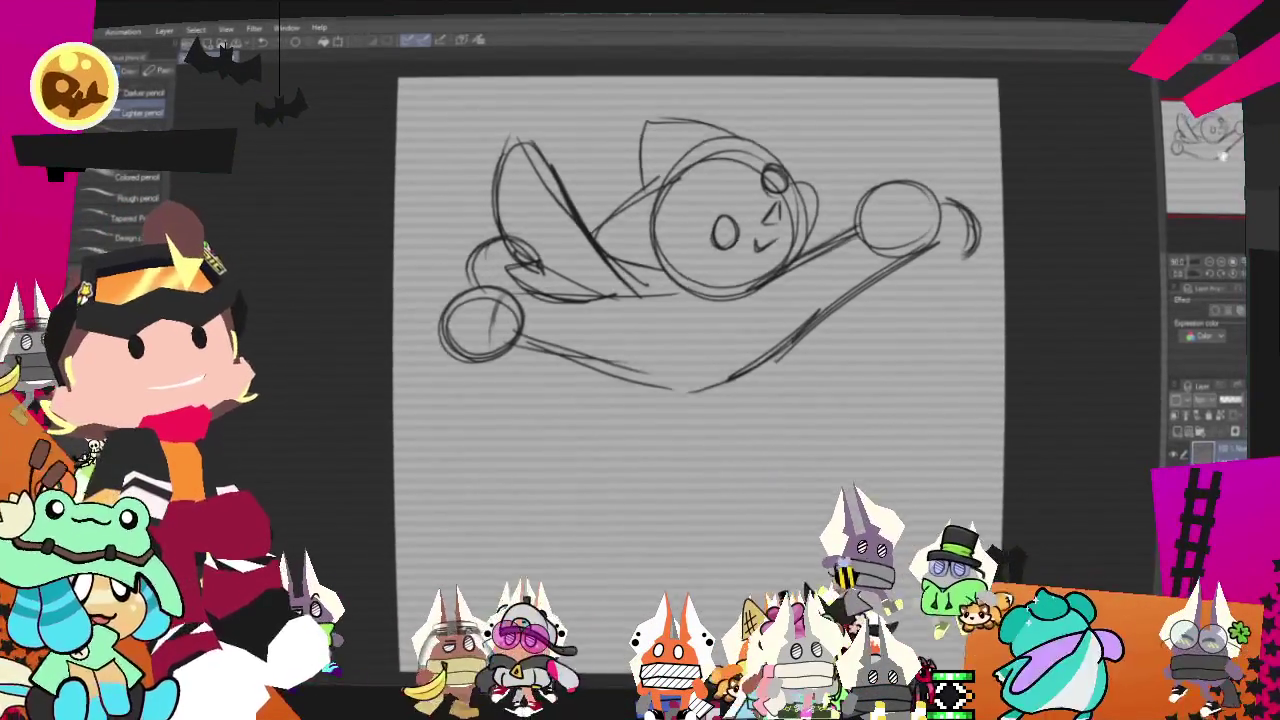
pyautogui.press('e')
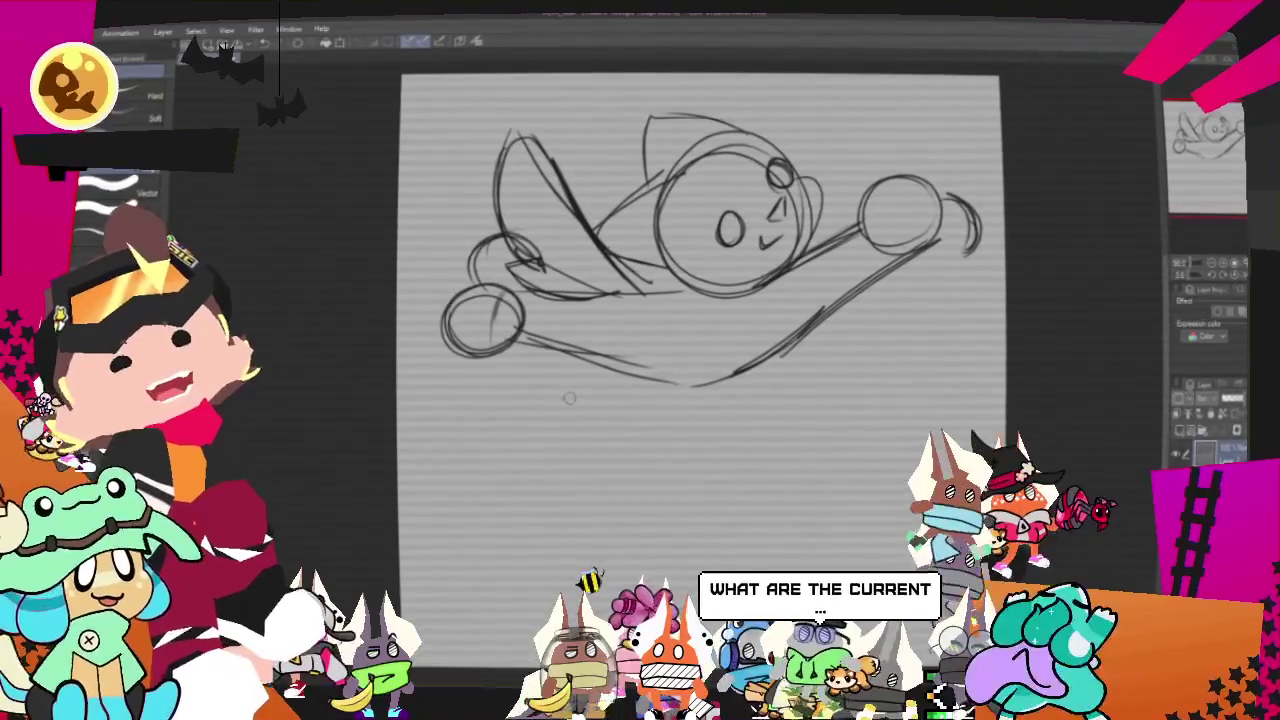
# - Erase the small lower-left circle, then redraw the upper limb stroke and a foot curve
pyautogui.moveTo(497, 292); pyautogui.dragTo(515, 328)
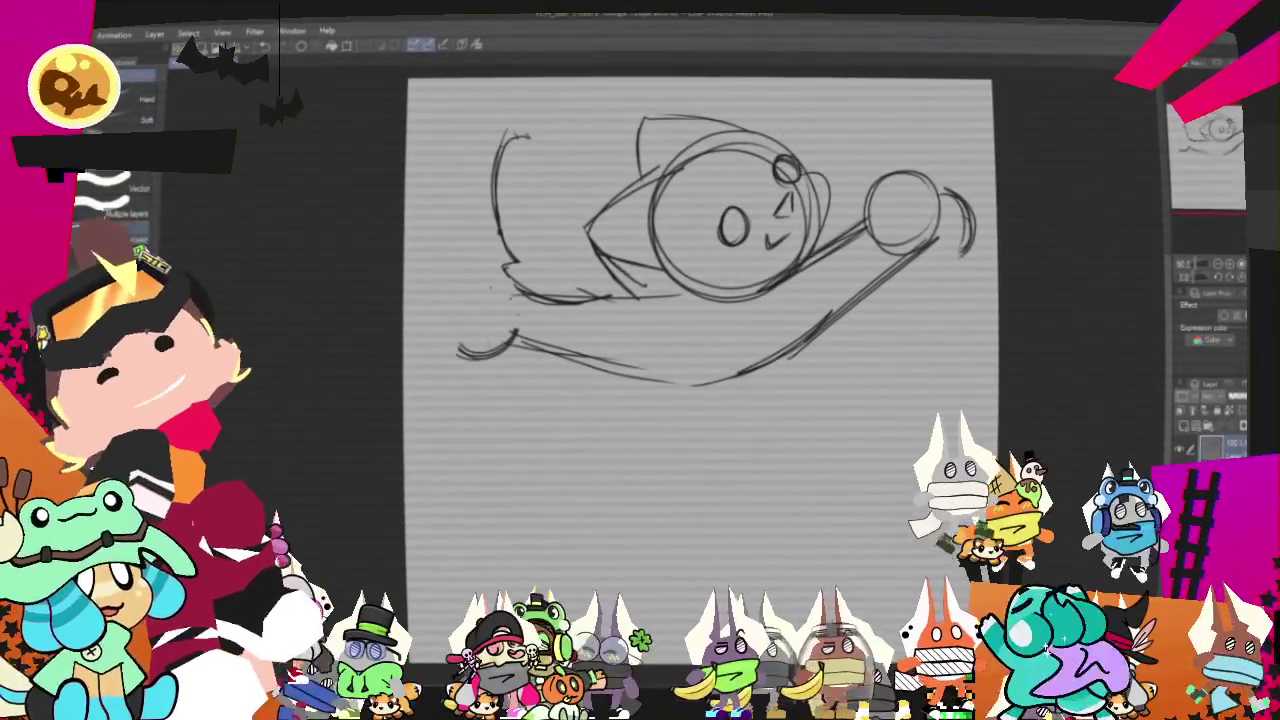
pyautogui.moveTo(535, 145); pyautogui.dragTo(585, 228)
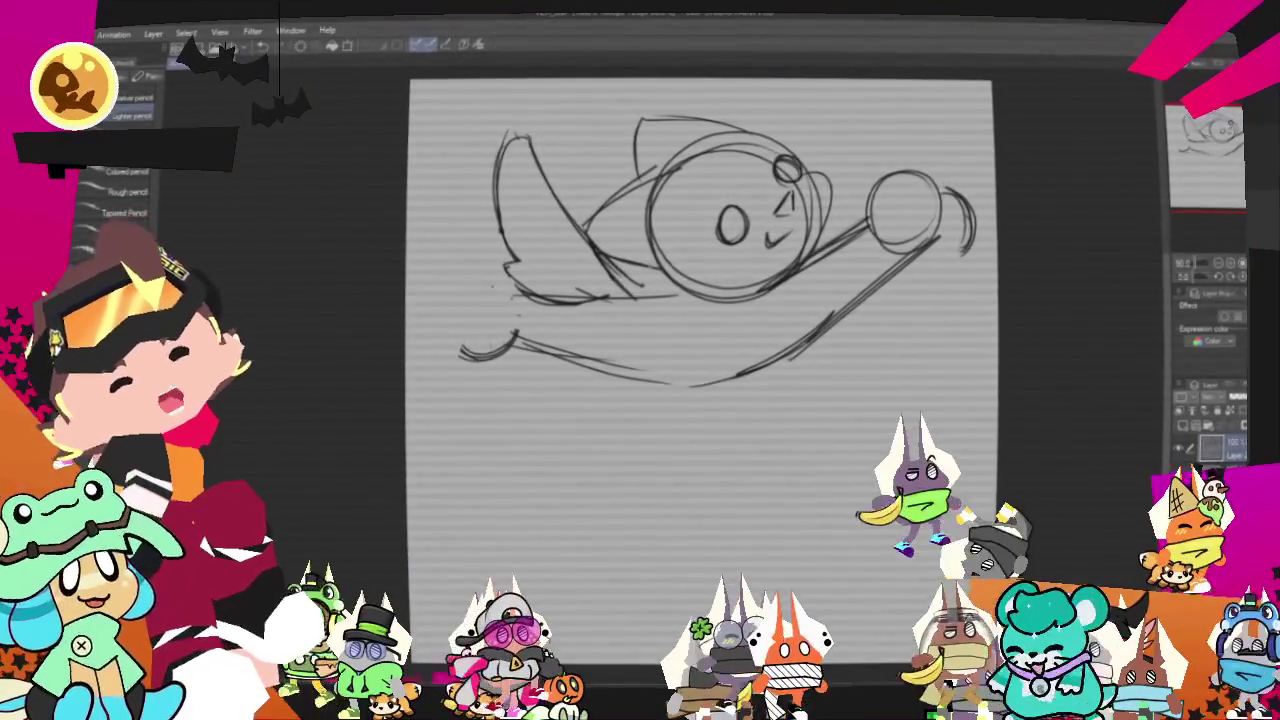
pyautogui.moveTo(515, 292); pyautogui.dragTo(468, 356)
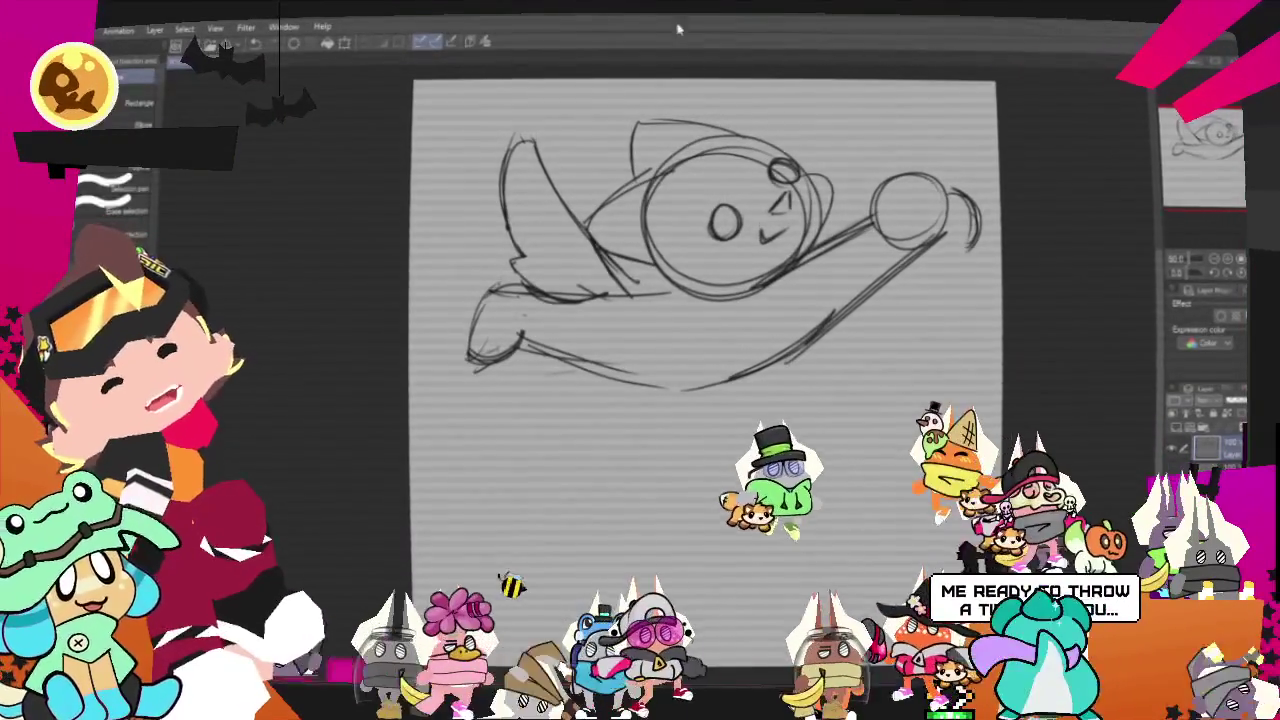
# - Lasso the lower-left foot area and move it outward
pyautogui.moveTo(684, 302); pyautogui.dragTo(656, 410)
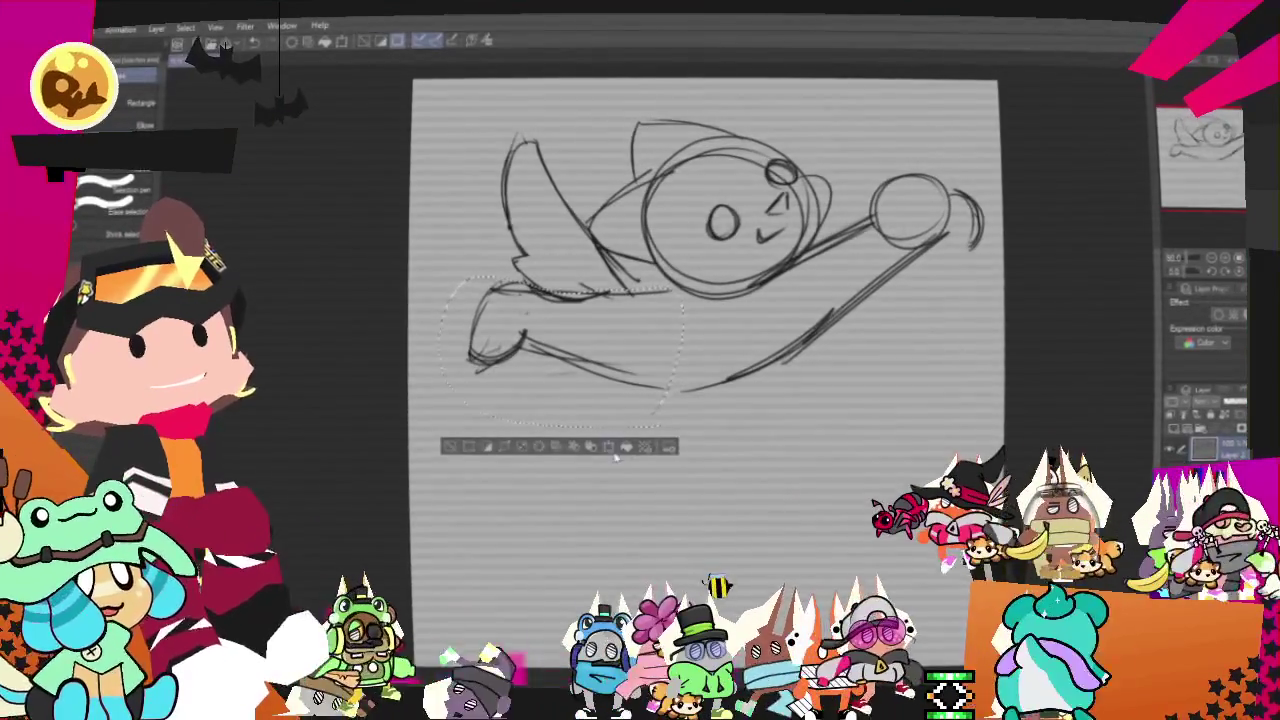
pyautogui.hotkey('ctrl', 't')
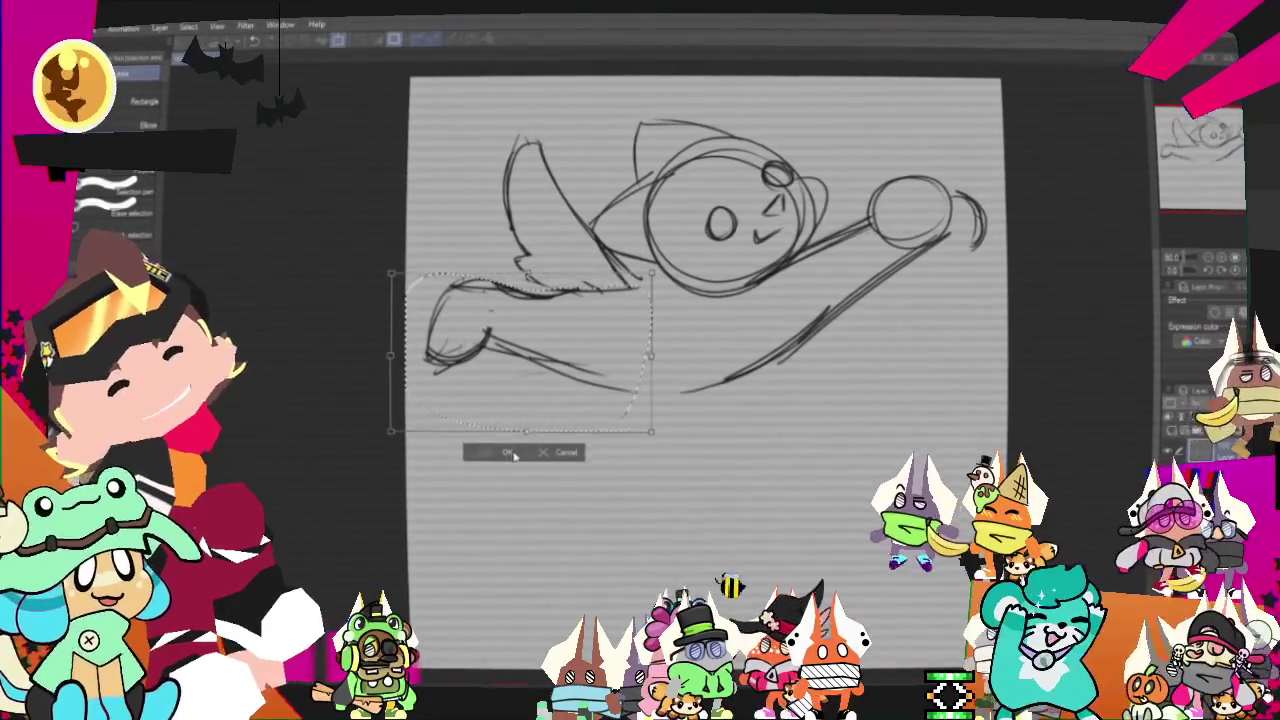
pyautogui.click(509, 453)
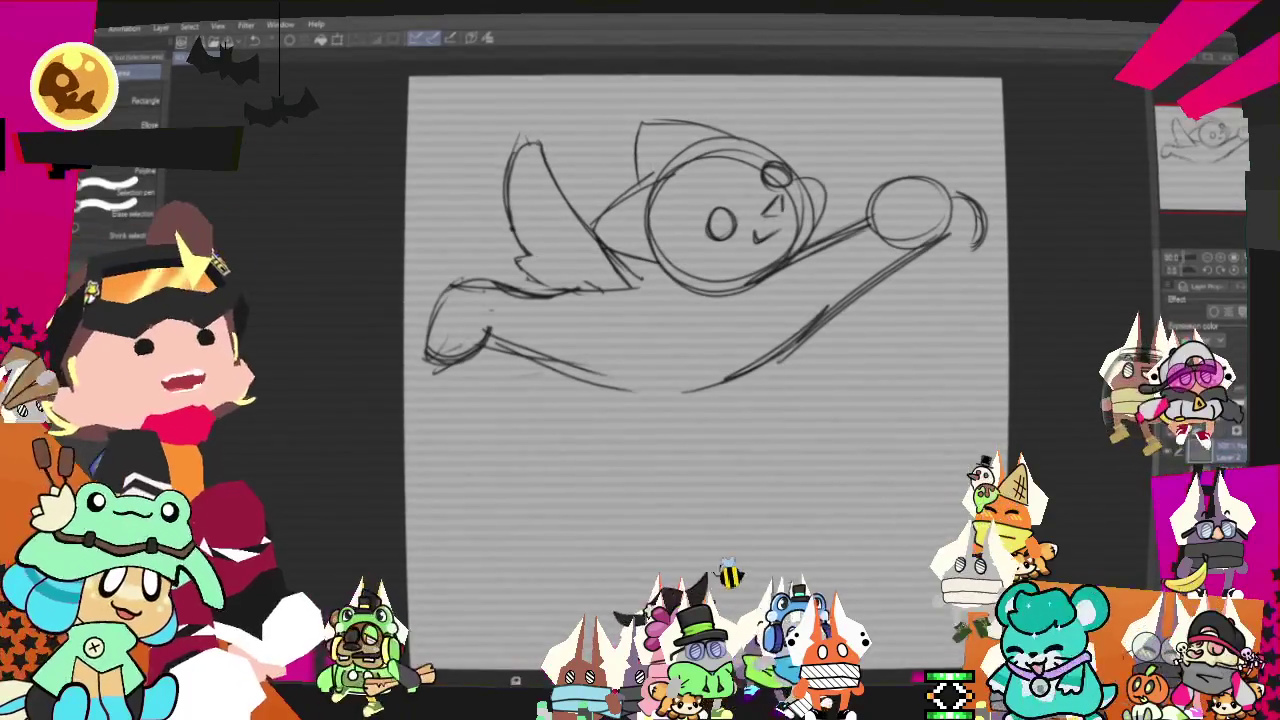
# - Pencil the belly's bottom line and start rotating the whole sketch slightly clockwise
pyautogui.press('p')
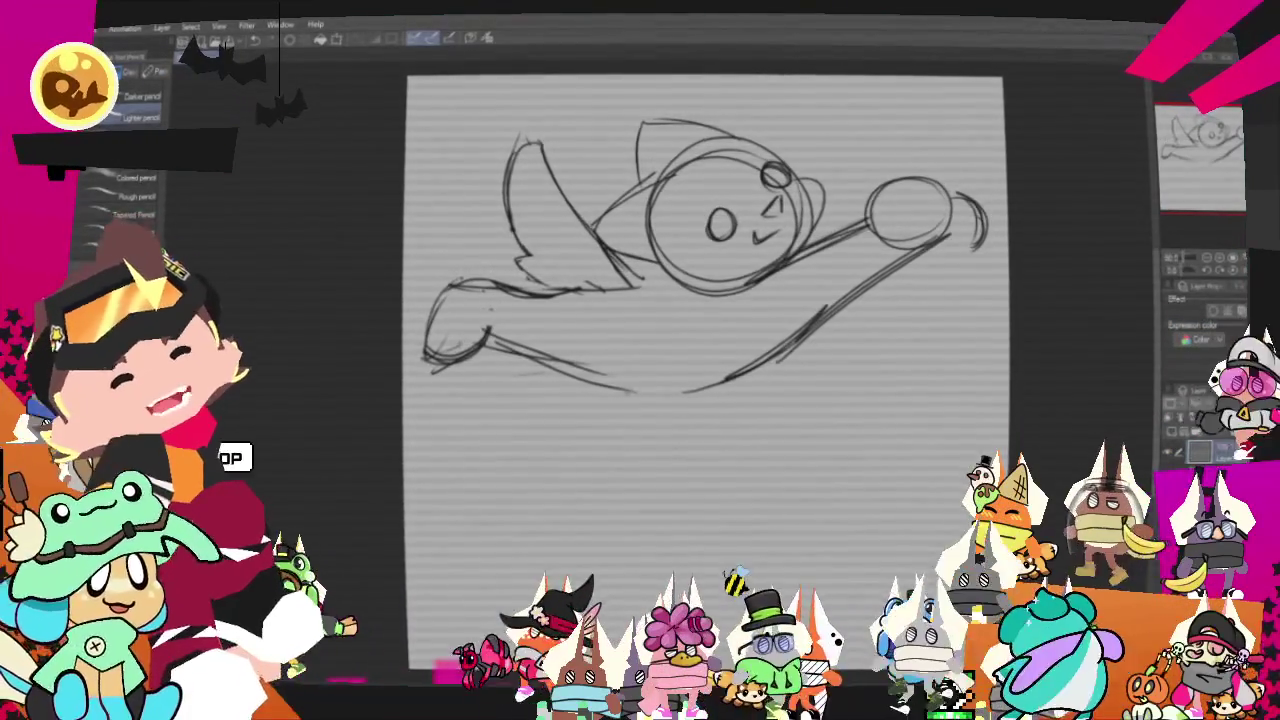
pyautogui.moveTo(560, 372); pyautogui.dragTo(790, 368)
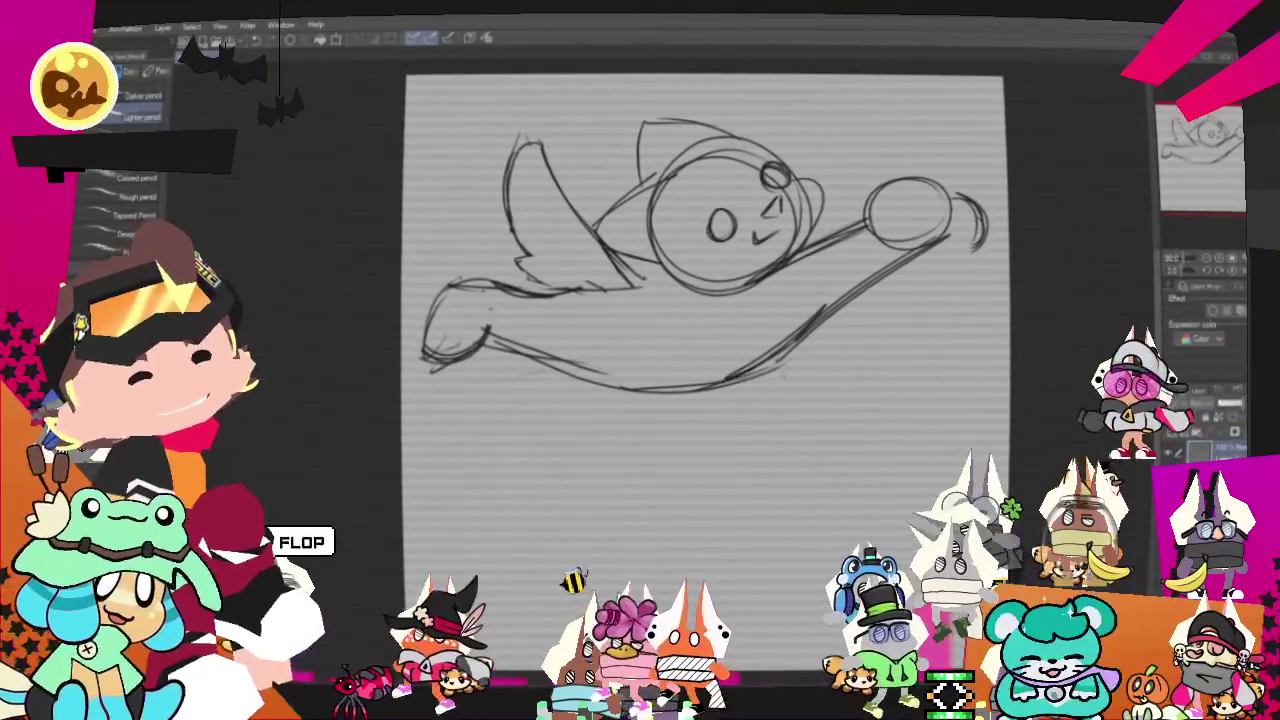
pyautogui.hotkey('ctrl', 't')
pyautogui.moveTo(1040, 318)
pyautogui.mouseDown()
pyautogui.moveTo(958, 381)
pyautogui.moveTo(1034, 130)
pyautogui.moveTo(1037, 210)
pyautogui.moveTo(1018, 147)
pyautogui.mouseUp()
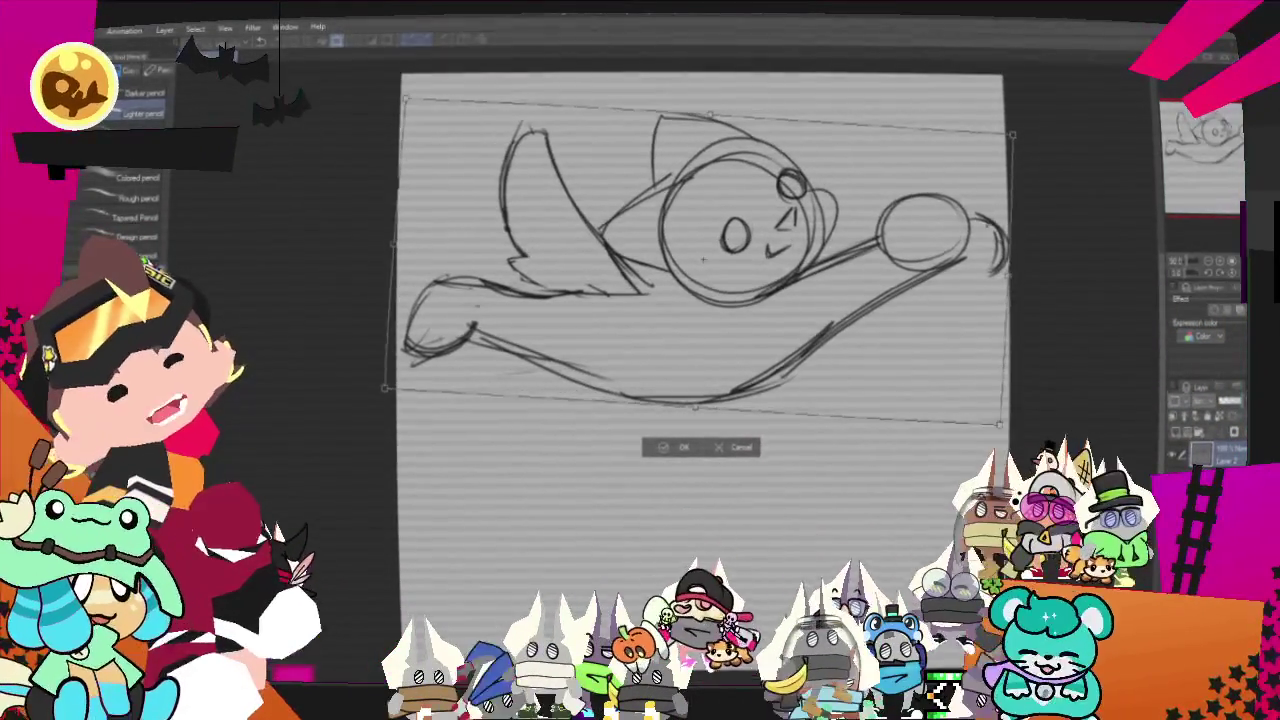
# - Finish tilting the sketch, then rotate the upper-left back limb slightly clockwise
pyautogui.moveTo(1018, 147); pyautogui.dragTo(1011, 135)
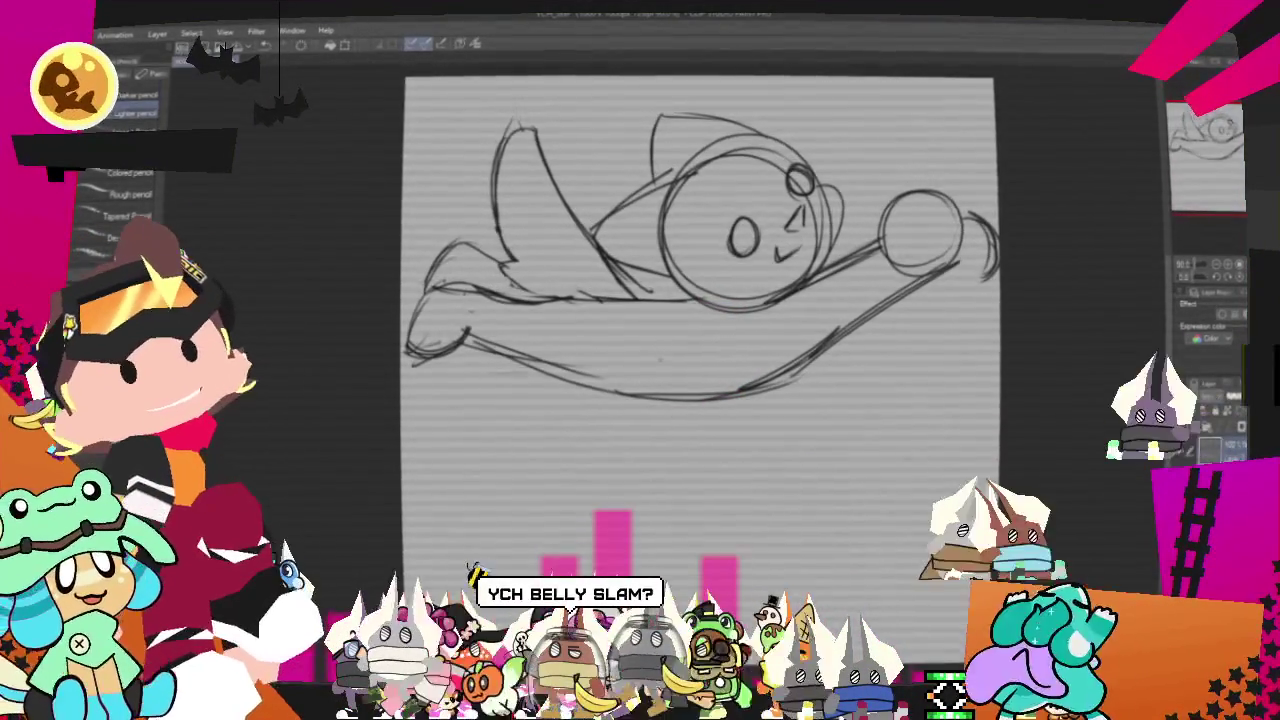
pyautogui.press('m')
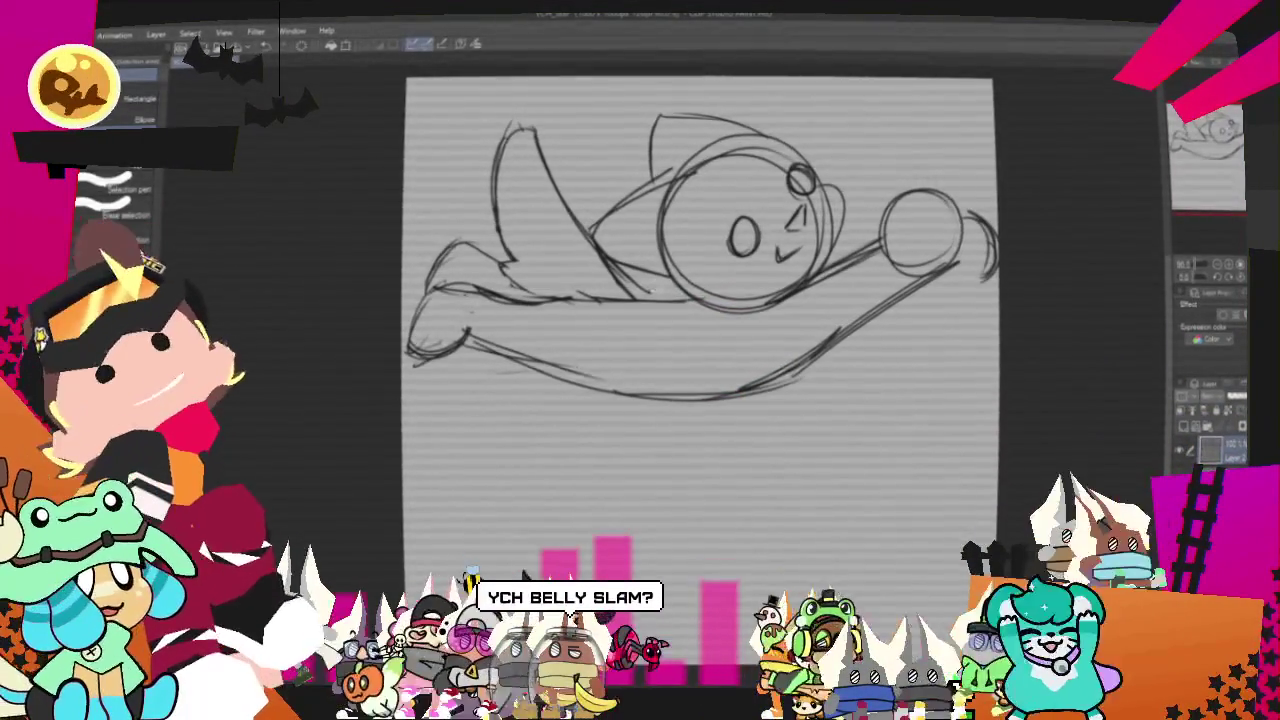
pyautogui.moveTo(510, 102); pyautogui.dragTo(560, 200)
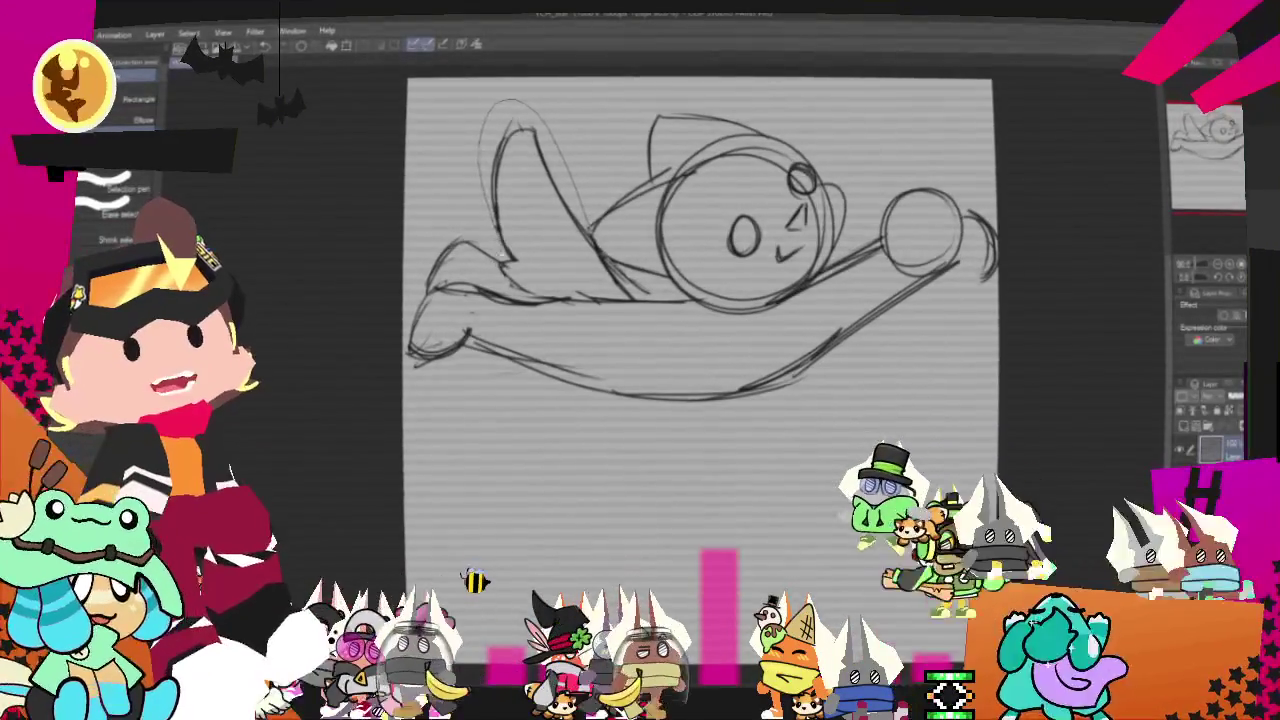
pyautogui.hotkey('ctrl', 't')
pyautogui.moveTo(668, 103); pyautogui.dragTo(662, 108)
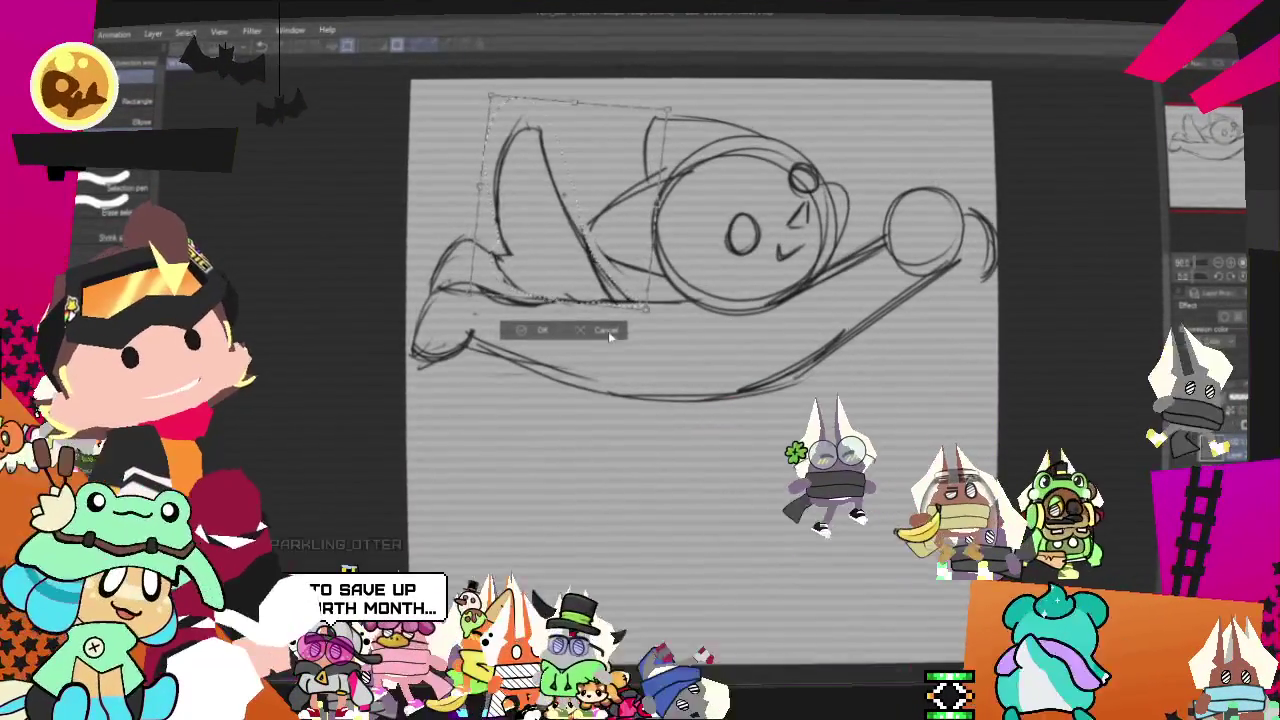
pyautogui.press('Return')
# - Skew the upper-left back limb up and left with Free Transform
pyautogui.press('o')
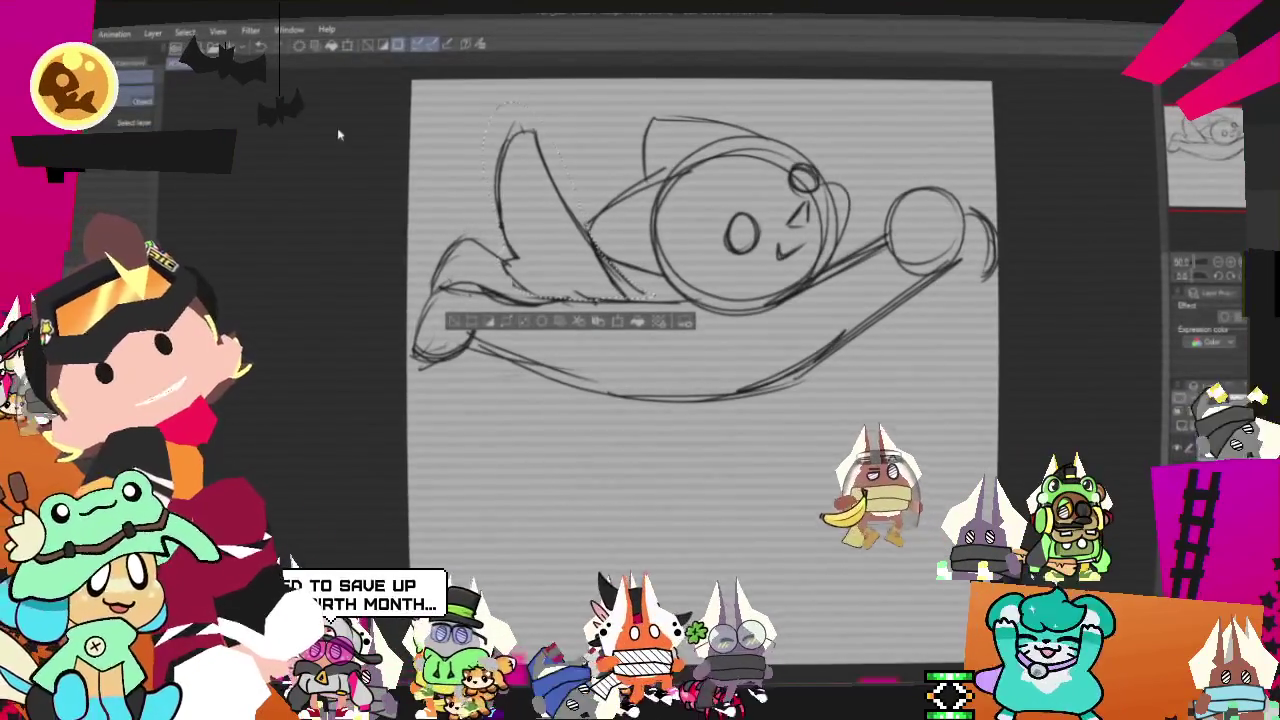
pyautogui.rightClick(545, 200)
pyautogui.click(600, 356)
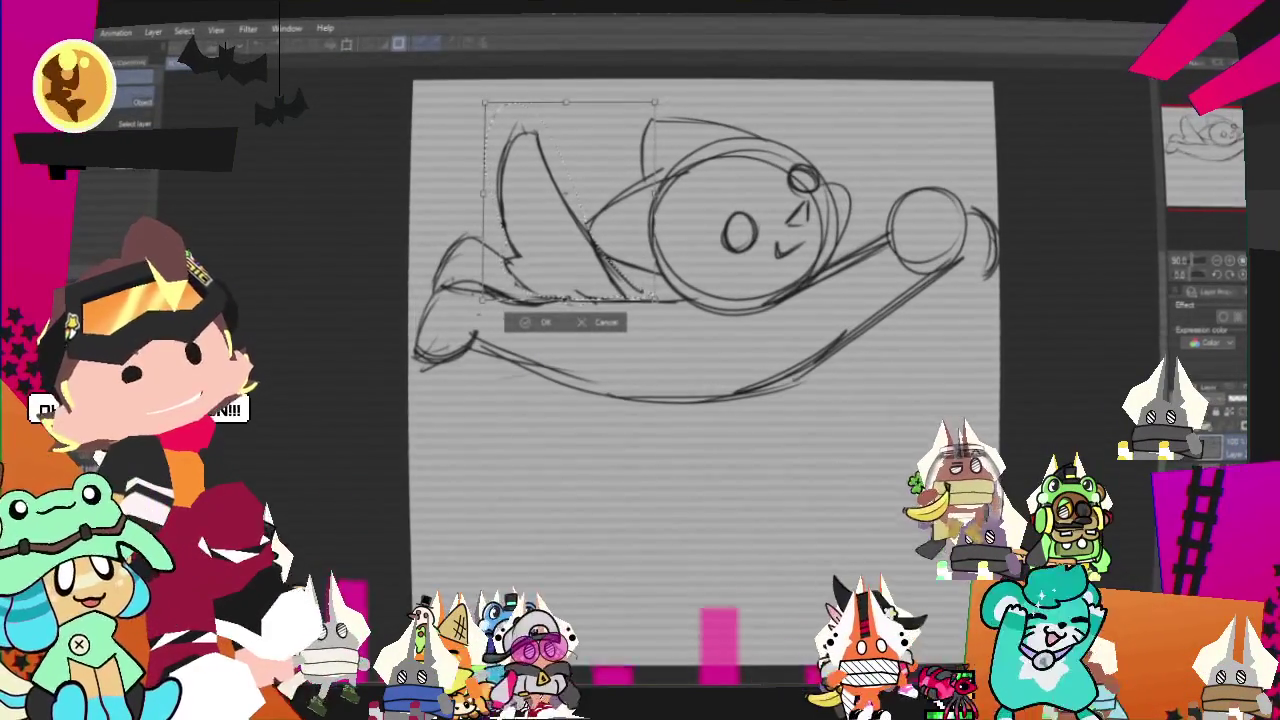
pyautogui.moveTo(571, 325); pyautogui.dragTo(566, 303)
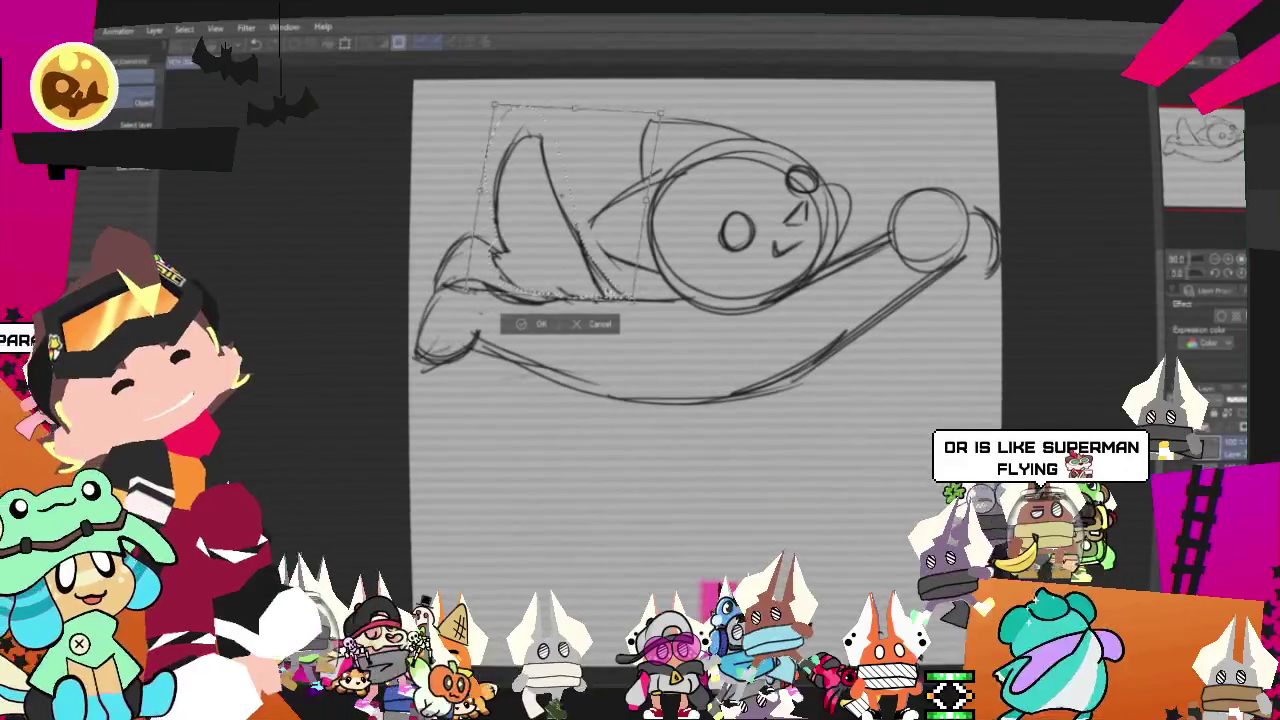
pyautogui.click(528, 324)
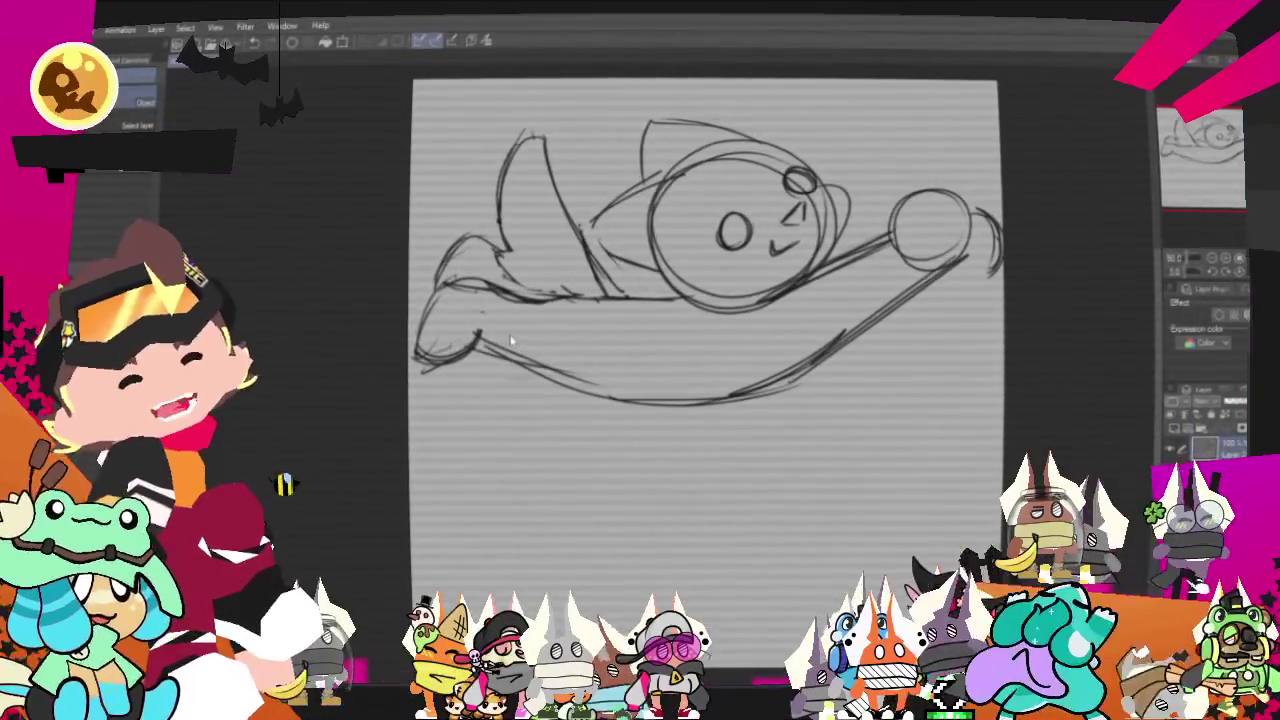
pyautogui.press('p')
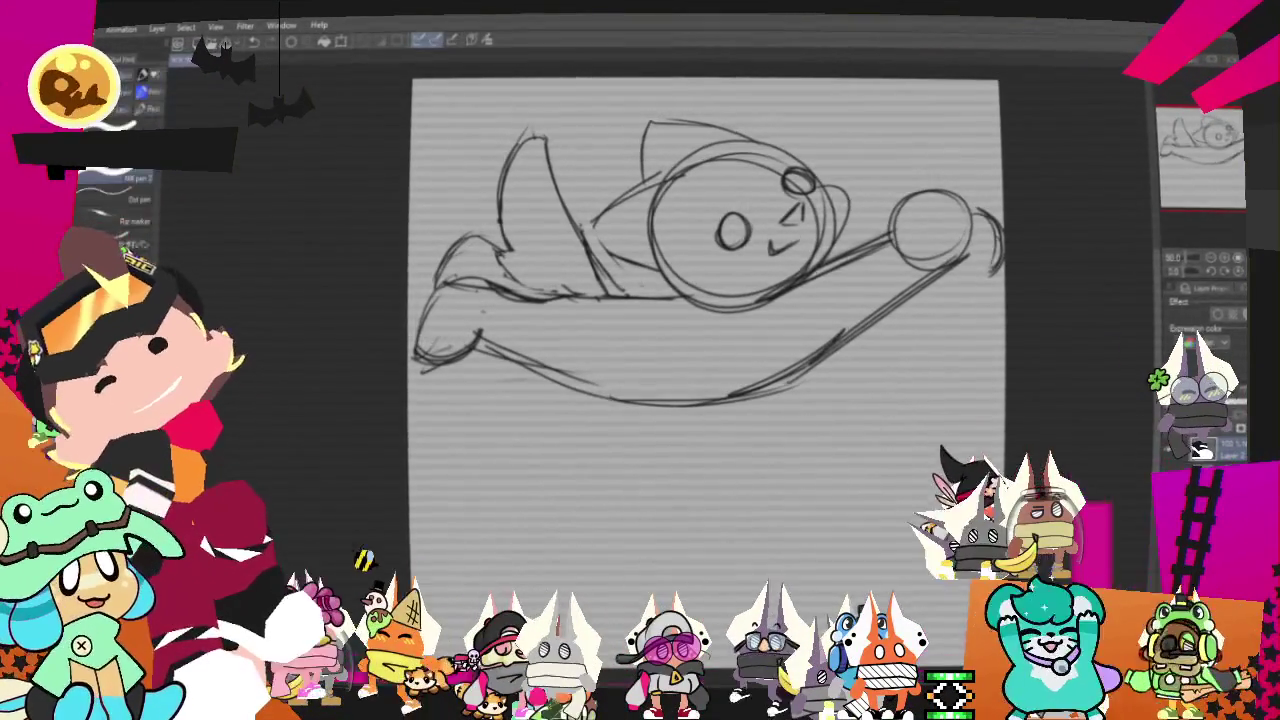
# - Ink a bold circle over the fist, undoing the long arm-underside stroke
pyautogui.moveTo(985, 222); pyautogui.dragTo(980, 220)
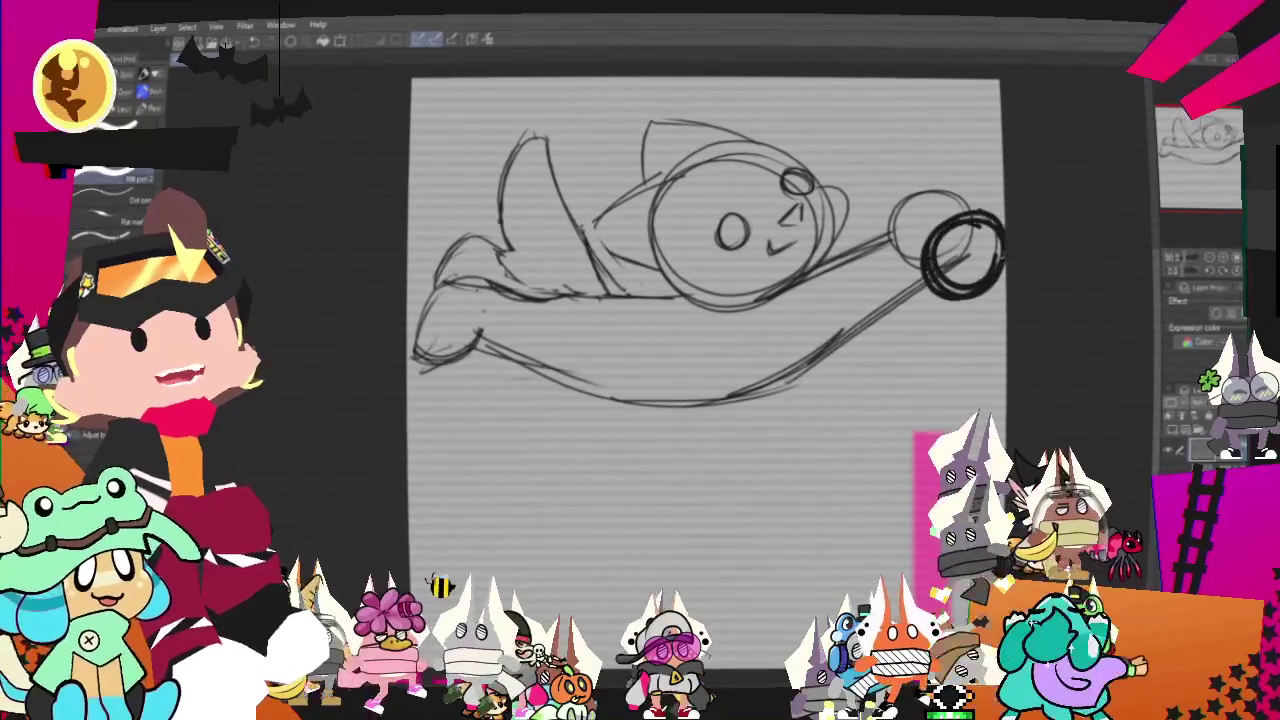
pyautogui.moveTo(962, 278); pyautogui.dragTo(780, 392)
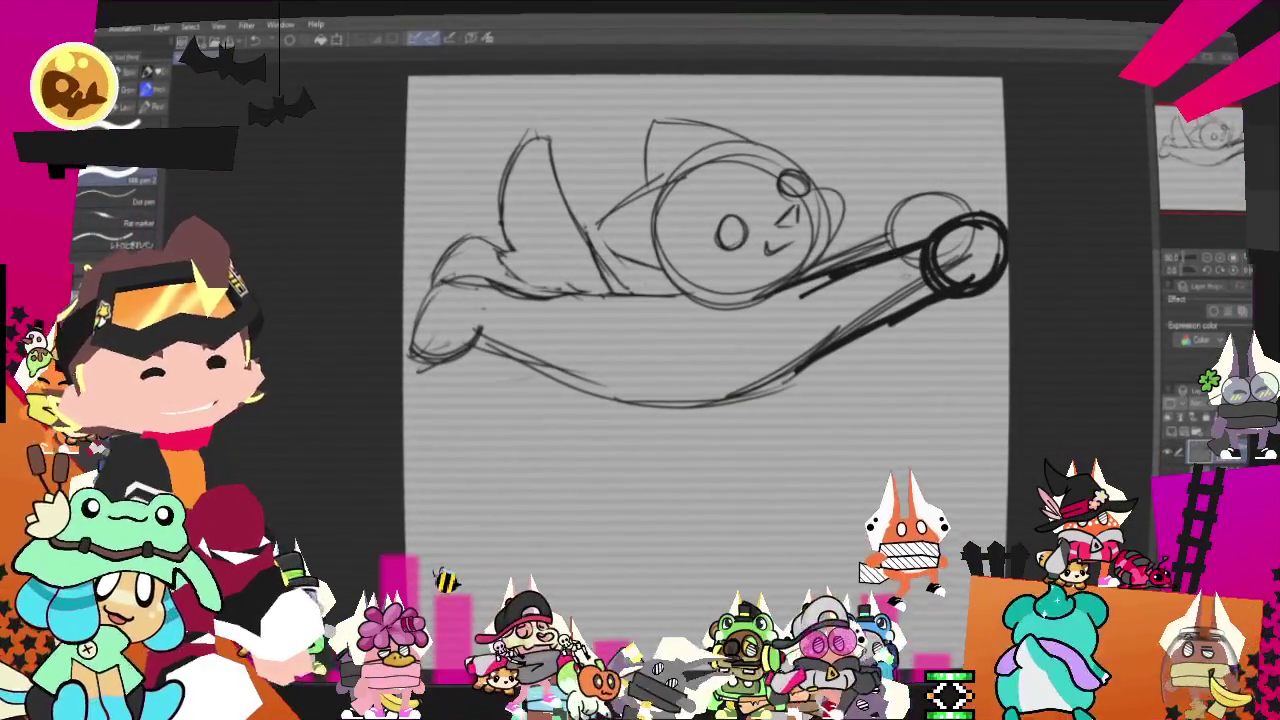
pyautogui.press('b')
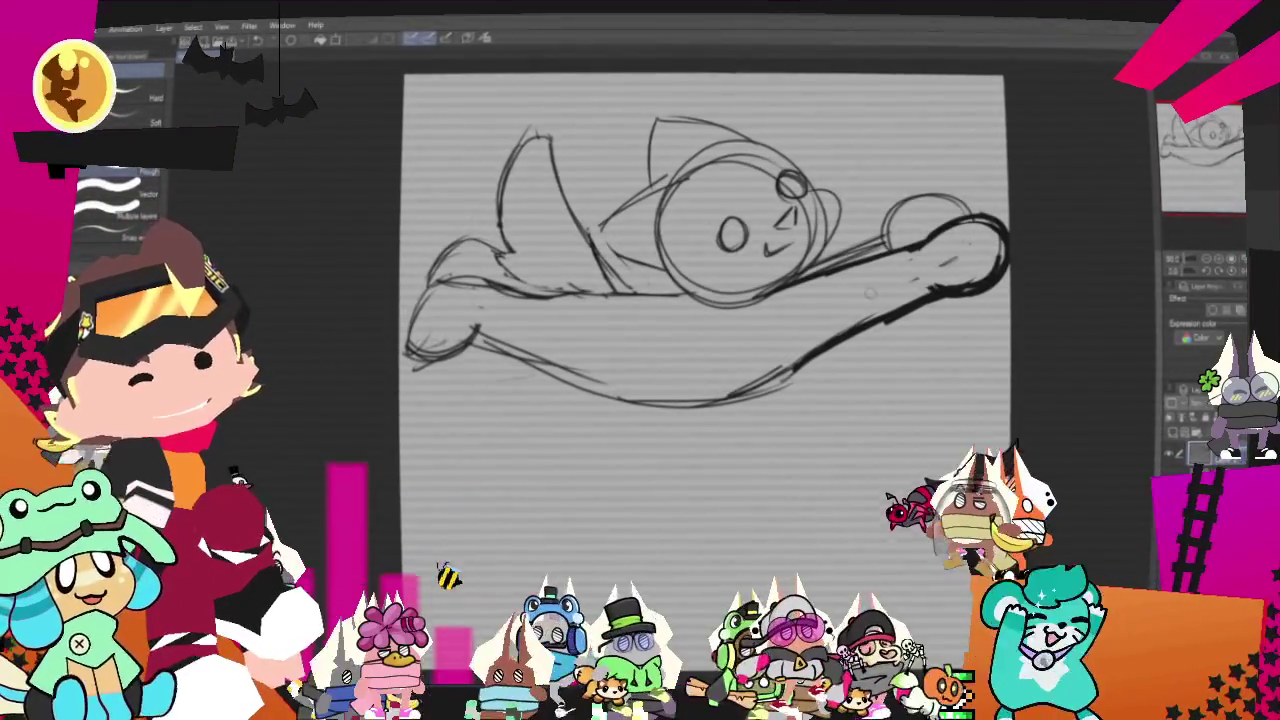
pyautogui.hotkey('ctrl', 'z')
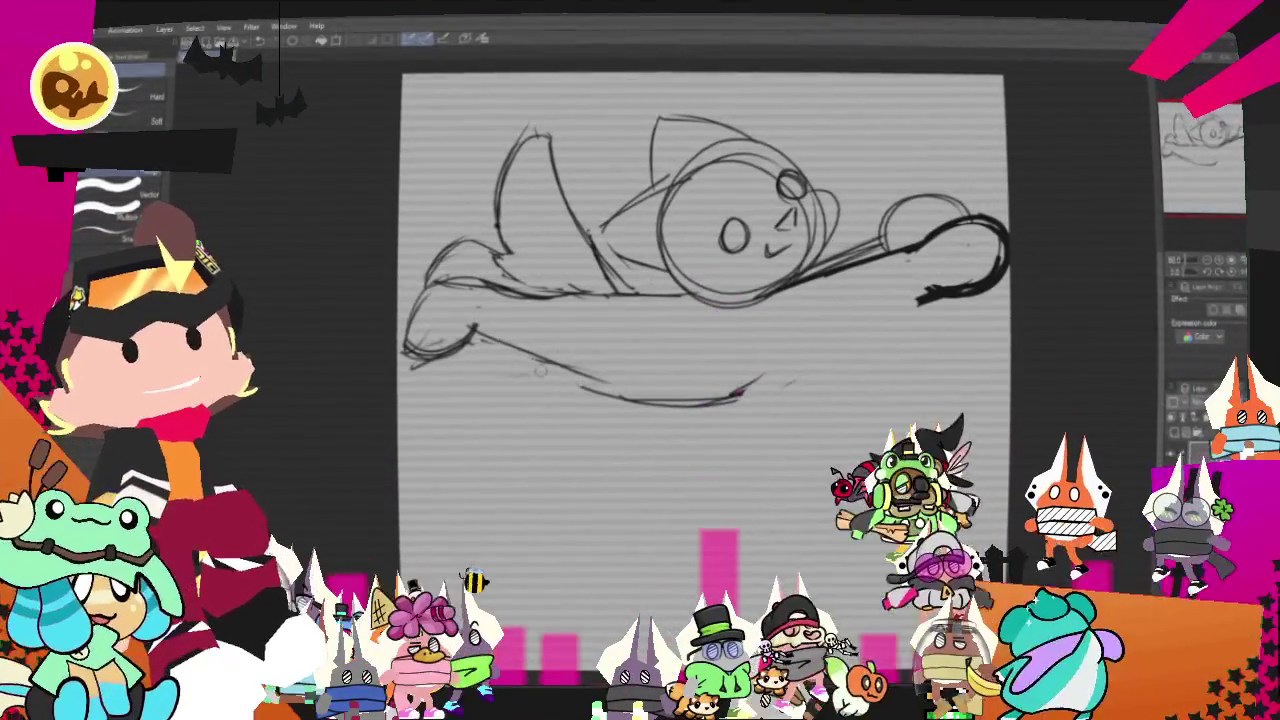
# - Erase part of the lower body line and re-ink the belly curve joining the arm
pyautogui.moveTo(525, 355); pyautogui.dragTo(568, 340)
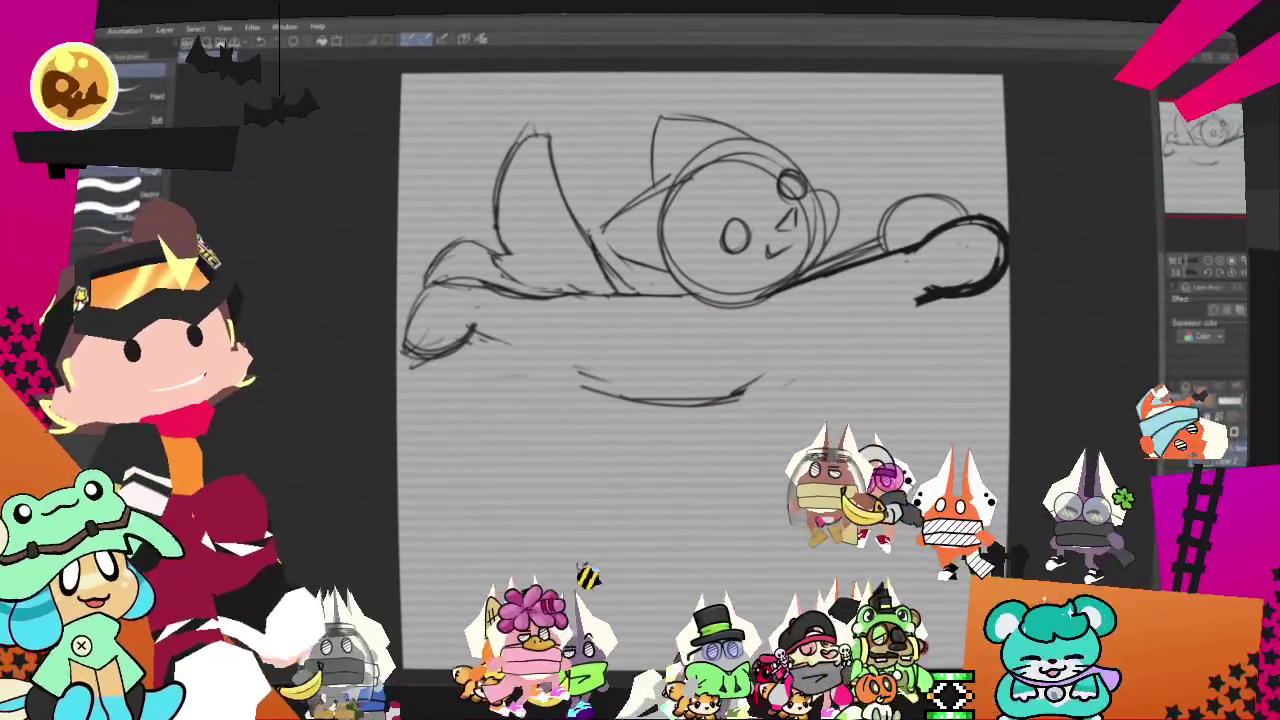
pyautogui.press('p')
pyautogui.moveTo(466, 324); pyautogui.dragTo(567, 338)
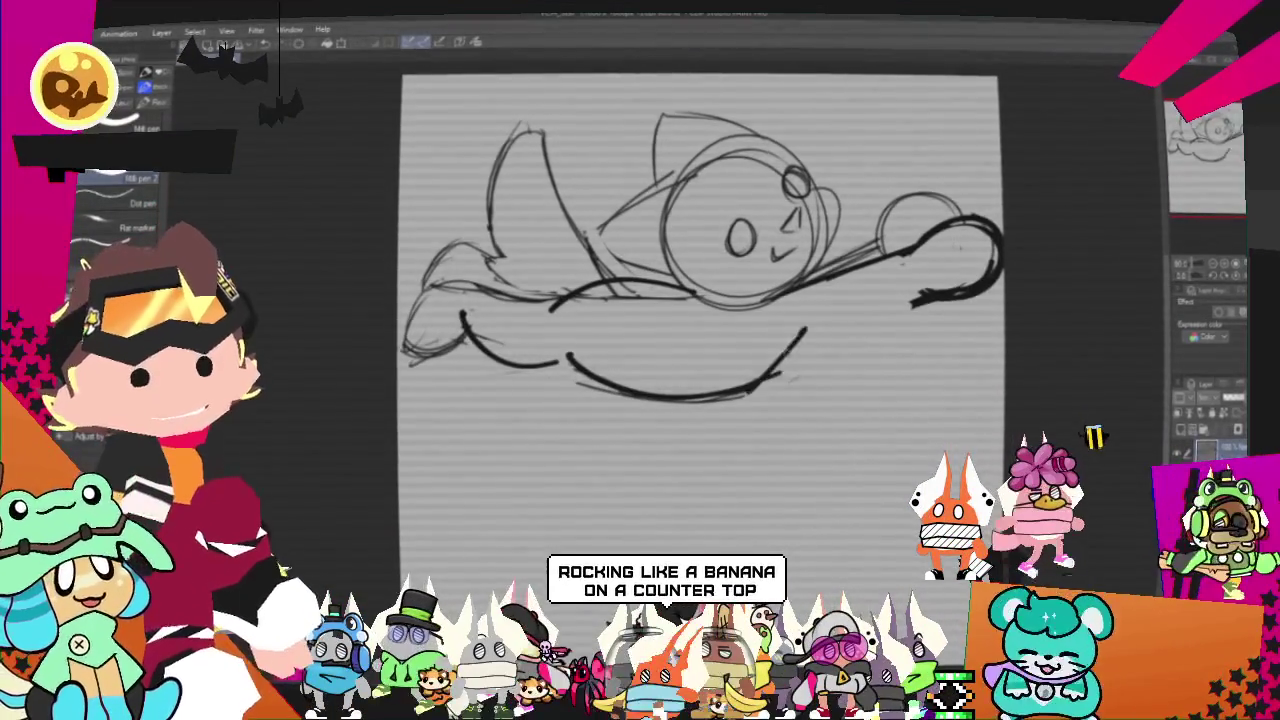
pyautogui.moveTo(812, 332); pyautogui.dragTo(918, 299)
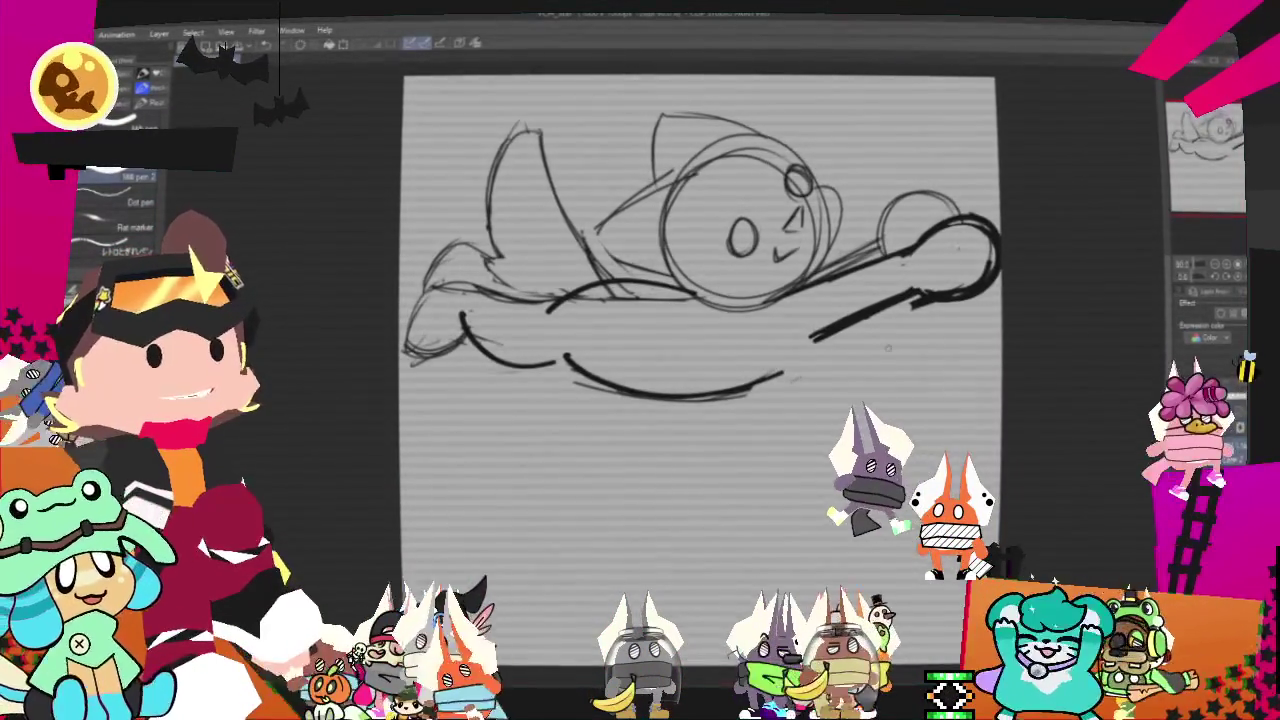
pyautogui.moveTo(735, 405); pyautogui.dragTo(822, 328)
pyautogui.moveTo(735, 400); pyautogui.dragTo(812, 325)
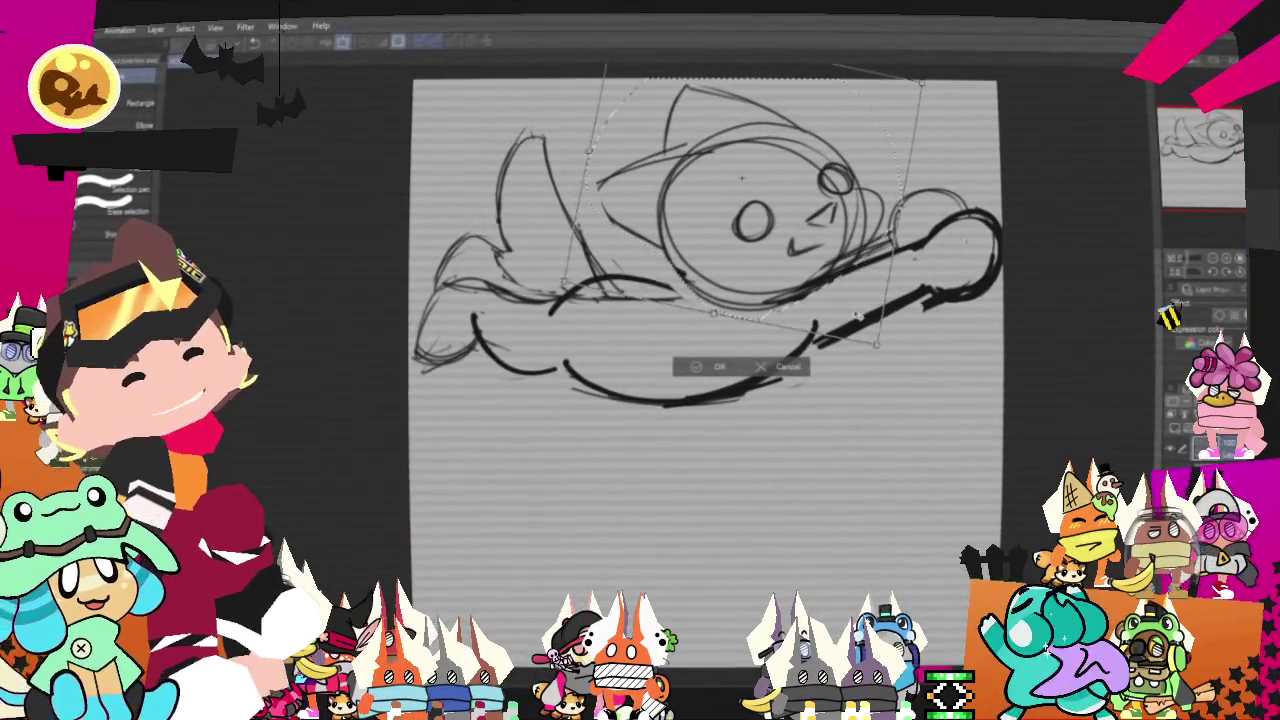
# - Commit the slight rotation of the sketch and clear the selection before inking
pyautogui.click(702, 366)
pyautogui.hotkey('ctrl', 'd')
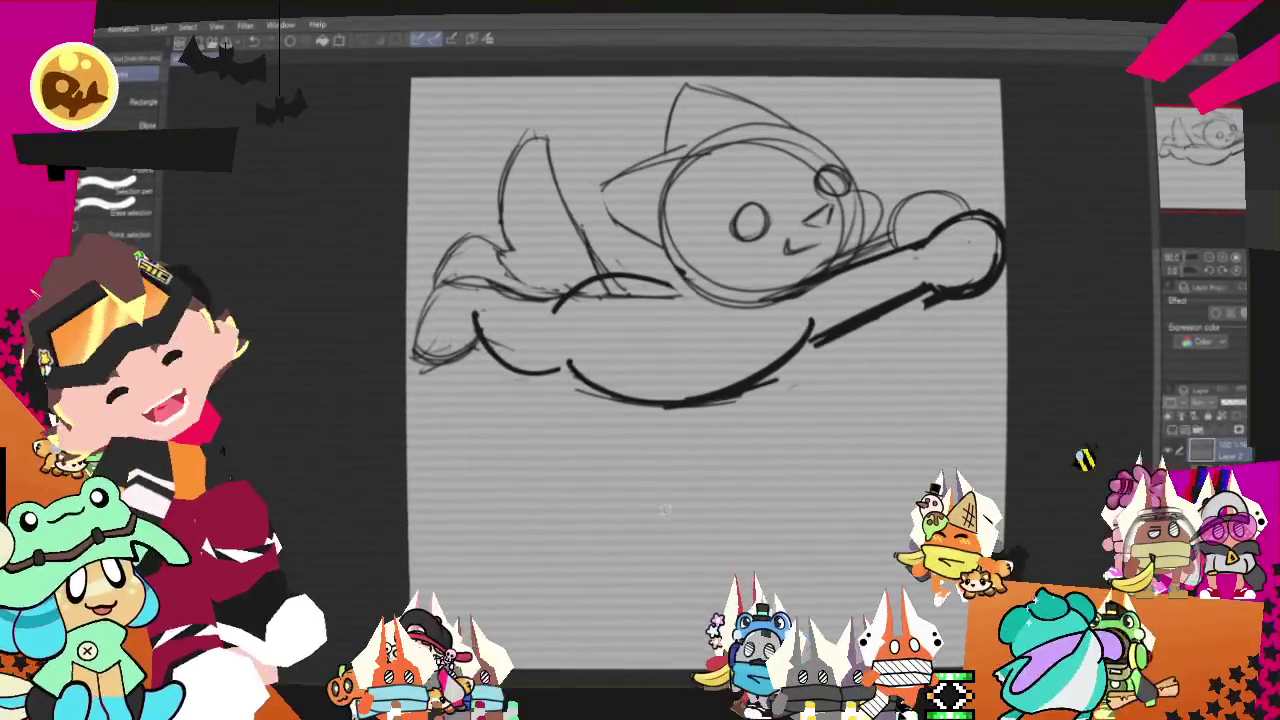
pyautogui.press('p')
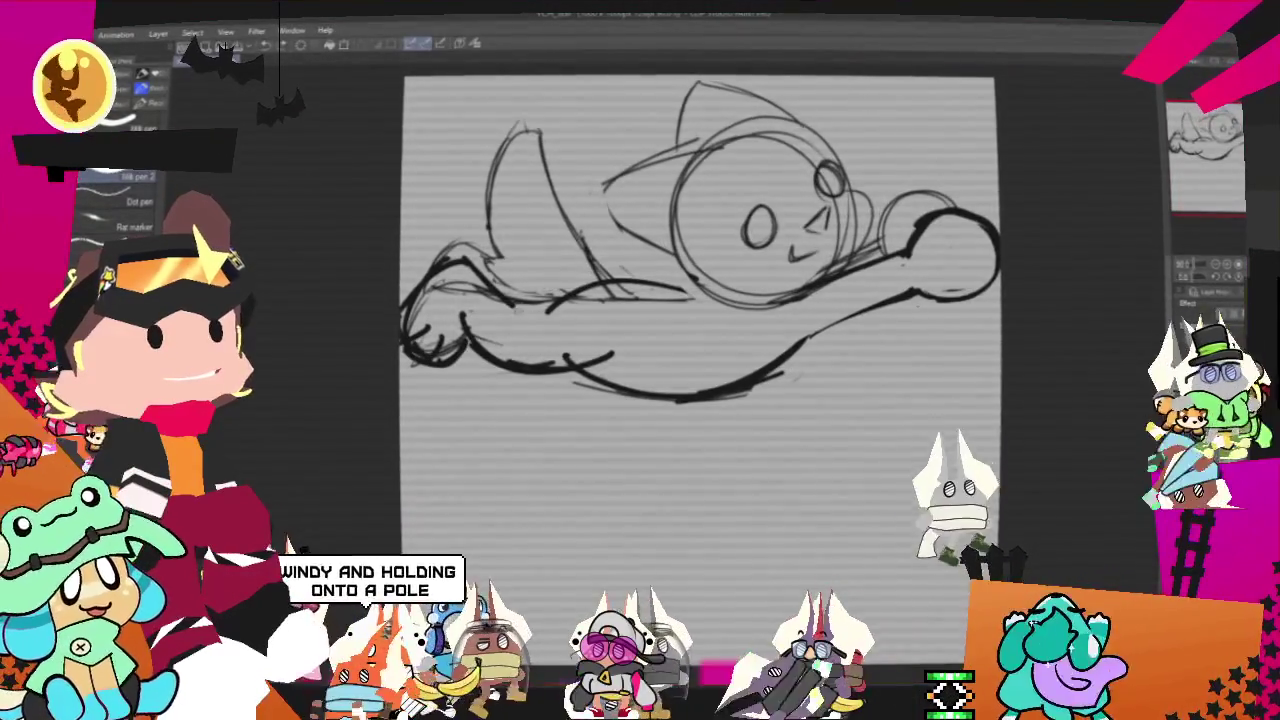
# - Test and undo a soft dark brush stroke on the body, then toggle the drawing's visibility to check the inks
pyautogui.press('b')
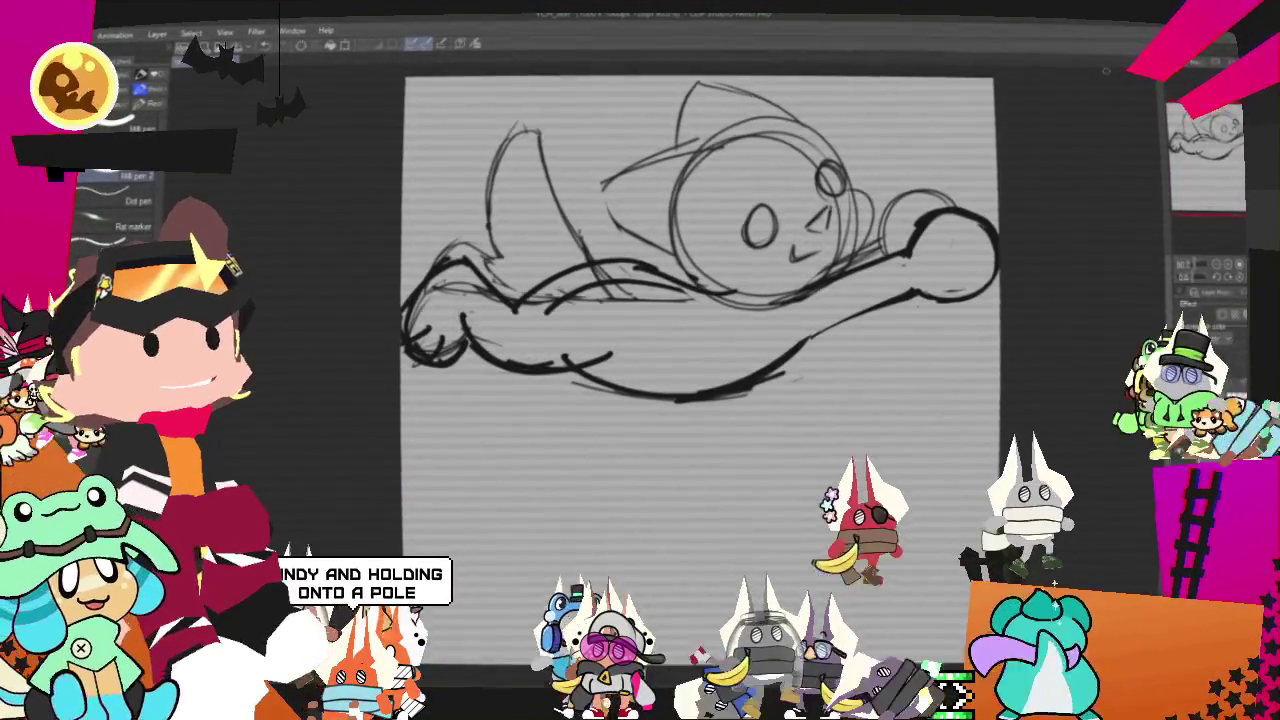
pyautogui.moveTo(605, 288); pyautogui.dragTo(525, 325)
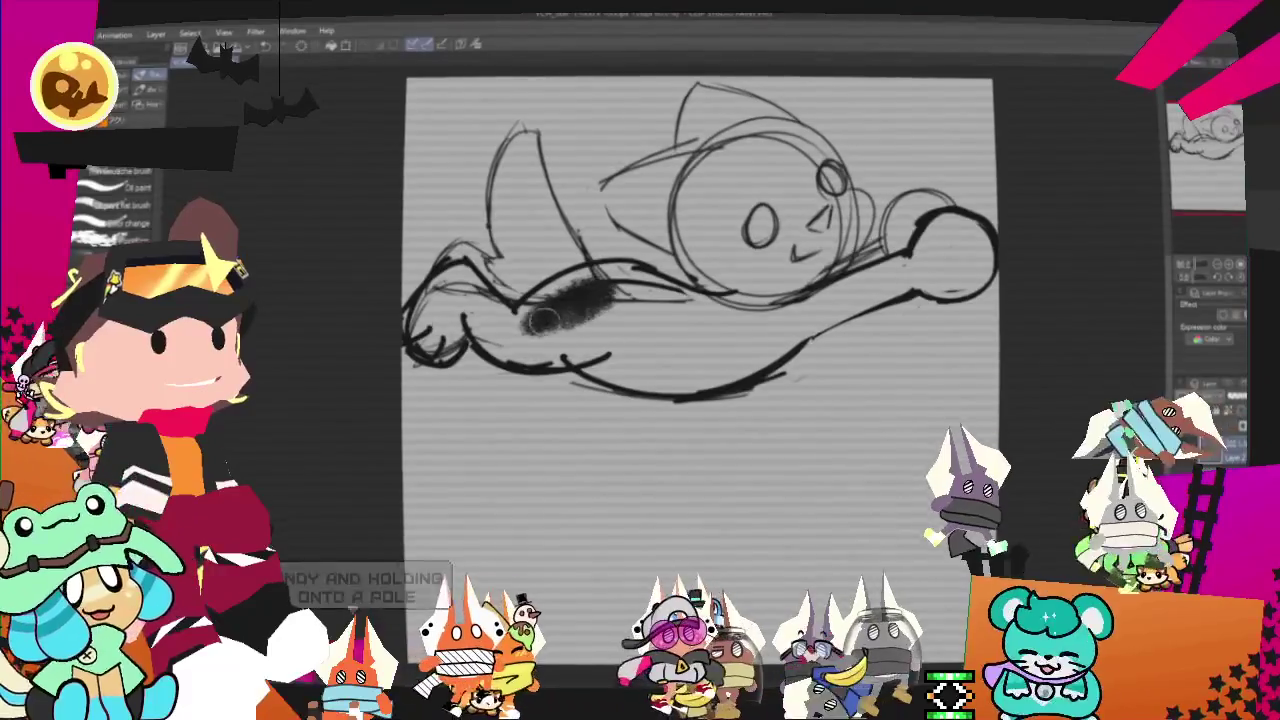
pyautogui.hotkey('ctrl', 'z')
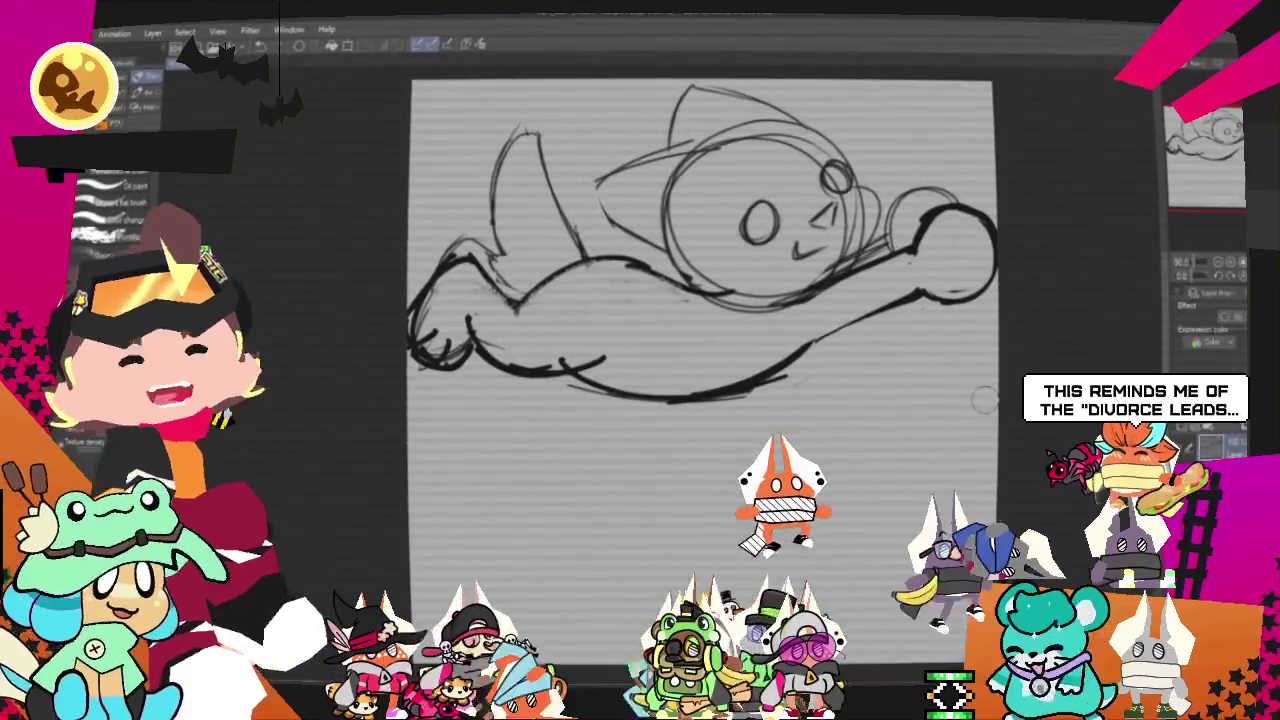
pyautogui.press('Delete')
pyautogui.click(1175, 453)
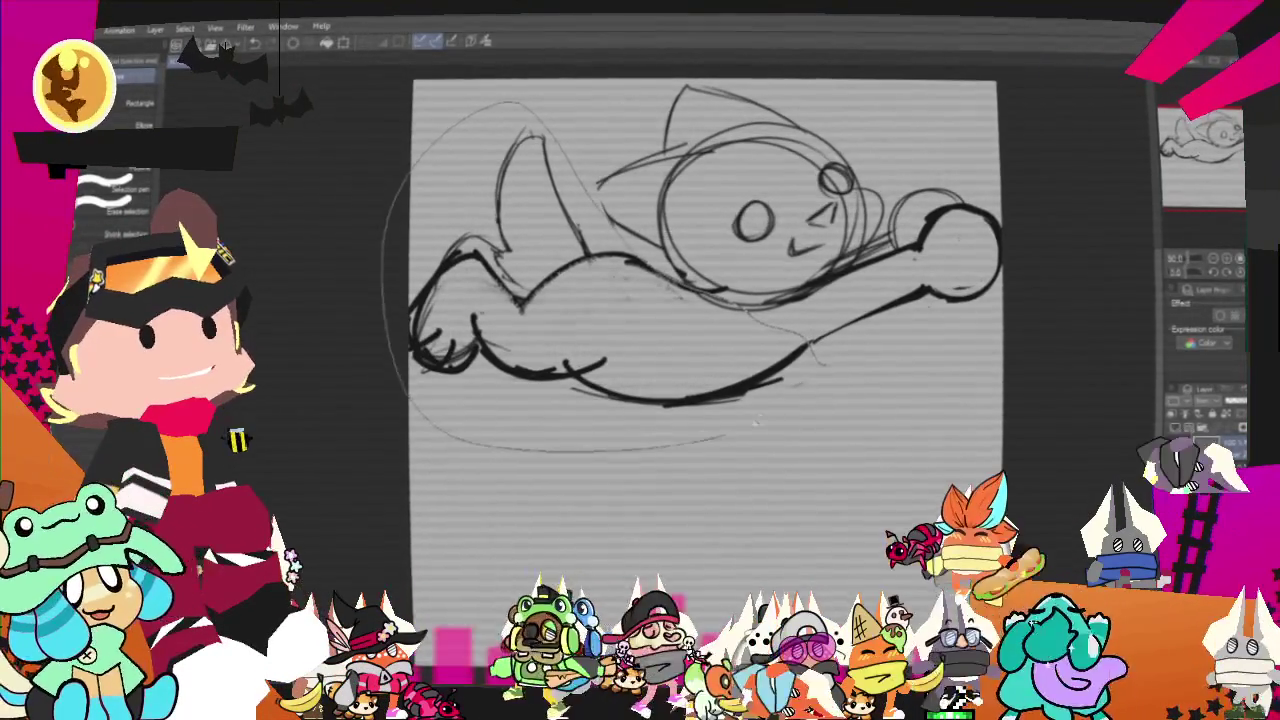
# - Lasso the whole inked figure and rotate it slightly with Free Transform
pyautogui.moveTo(743, 428); pyautogui.dragTo(810, 345)
pyautogui.press('o')
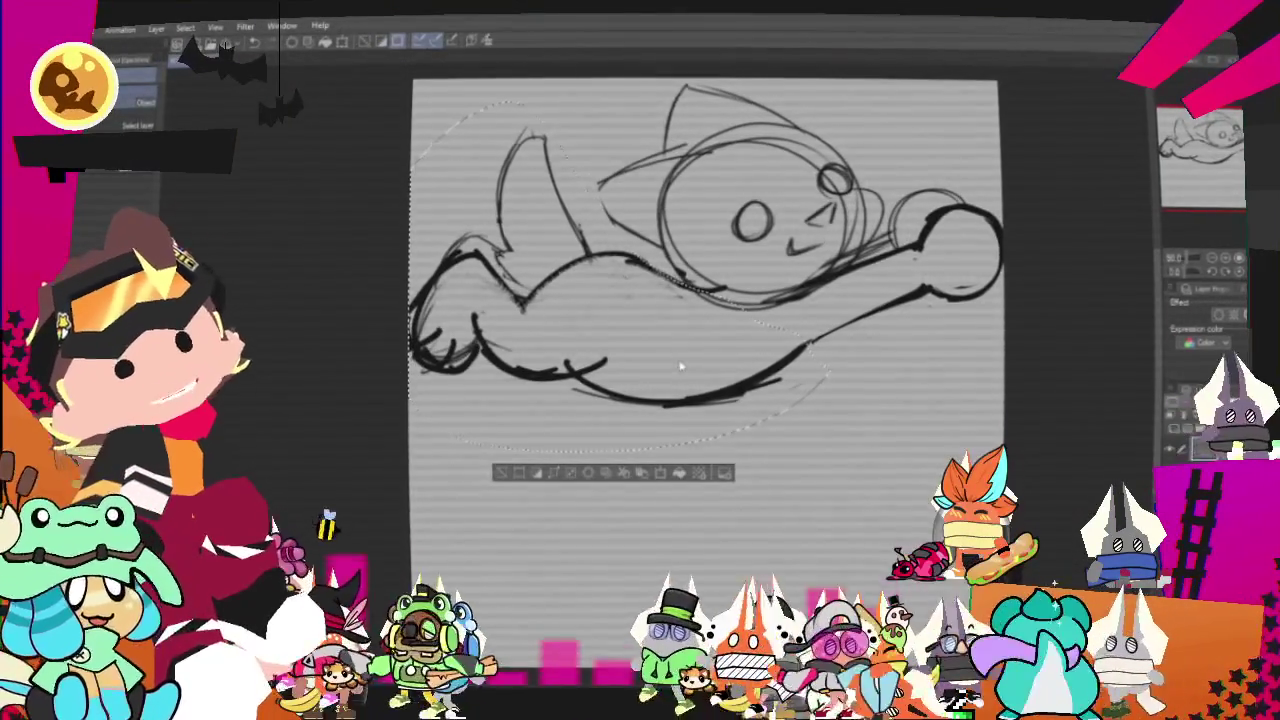
pyautogui.rightClick(680, 355)
pyautogui.moveTo(860, 300)
pyautogui.mouseDown()
pyautogui.moveTo(845, 345)
pyautogui.moveTo(860, 320)
pyautogui.mouseUp()
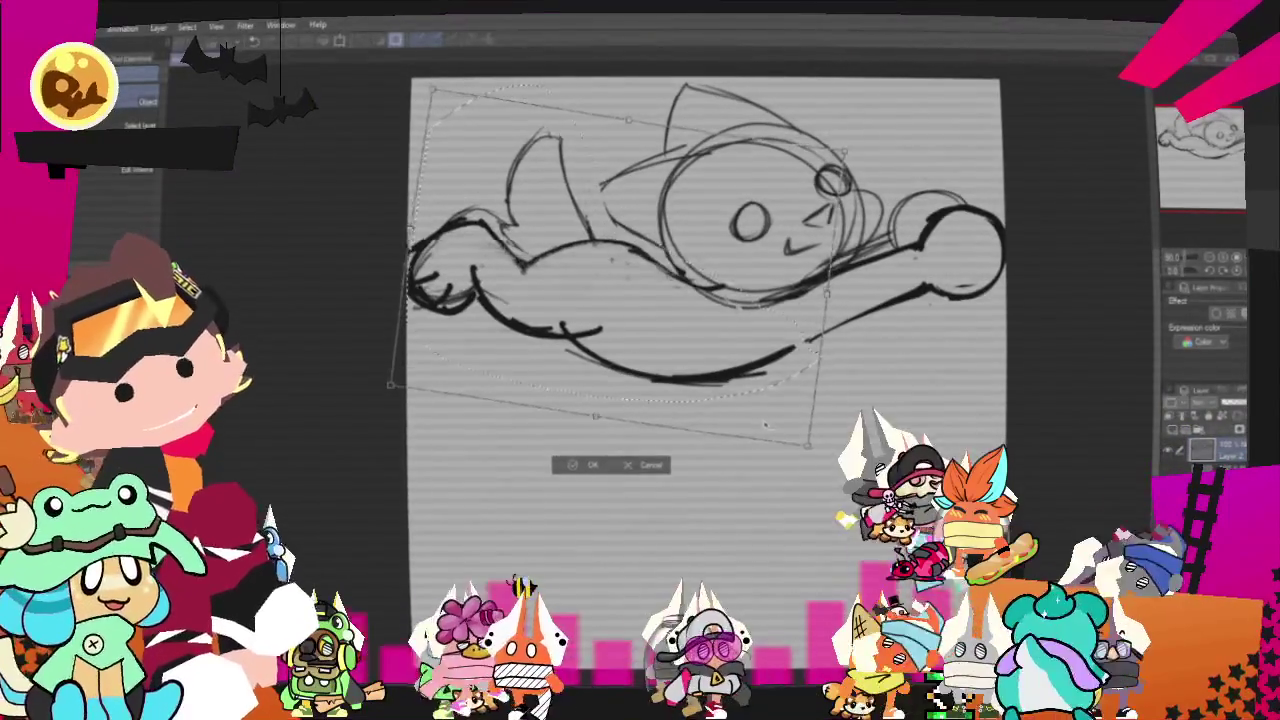
pyautogui.moveTo(887, 366); pyautogui.dragTo(776, 411)
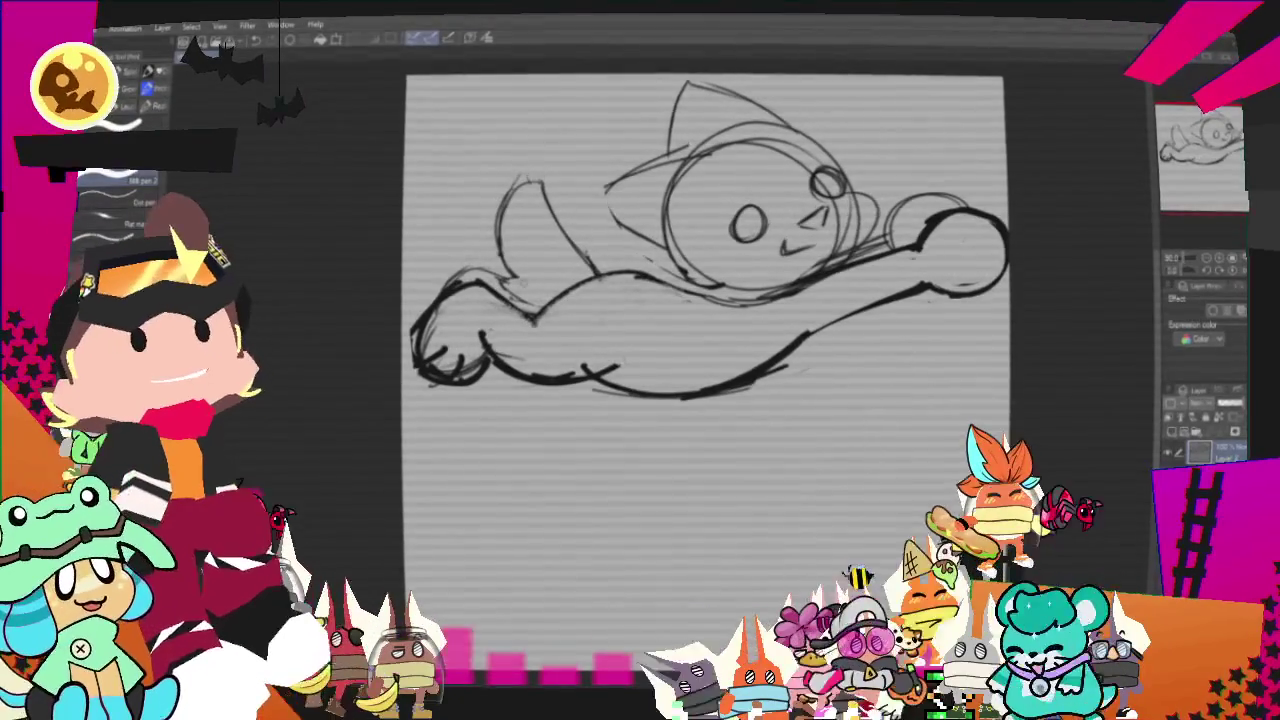
# - Delete the lower-left body strokes and shift the rough upper-left shape to the right
pyautogui.press('m')
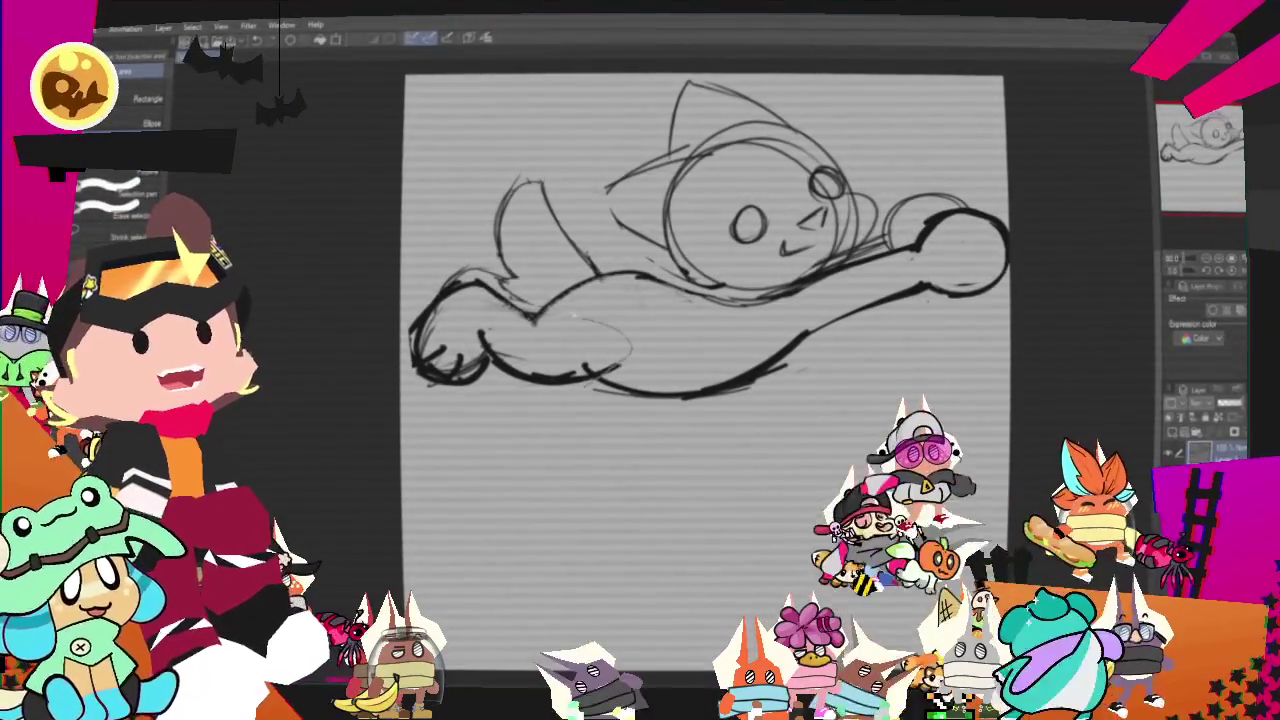
pyautogui.press('Delete')
pyautogui.moveTo(445, 147); pyautogui.dragTo(600, 310)
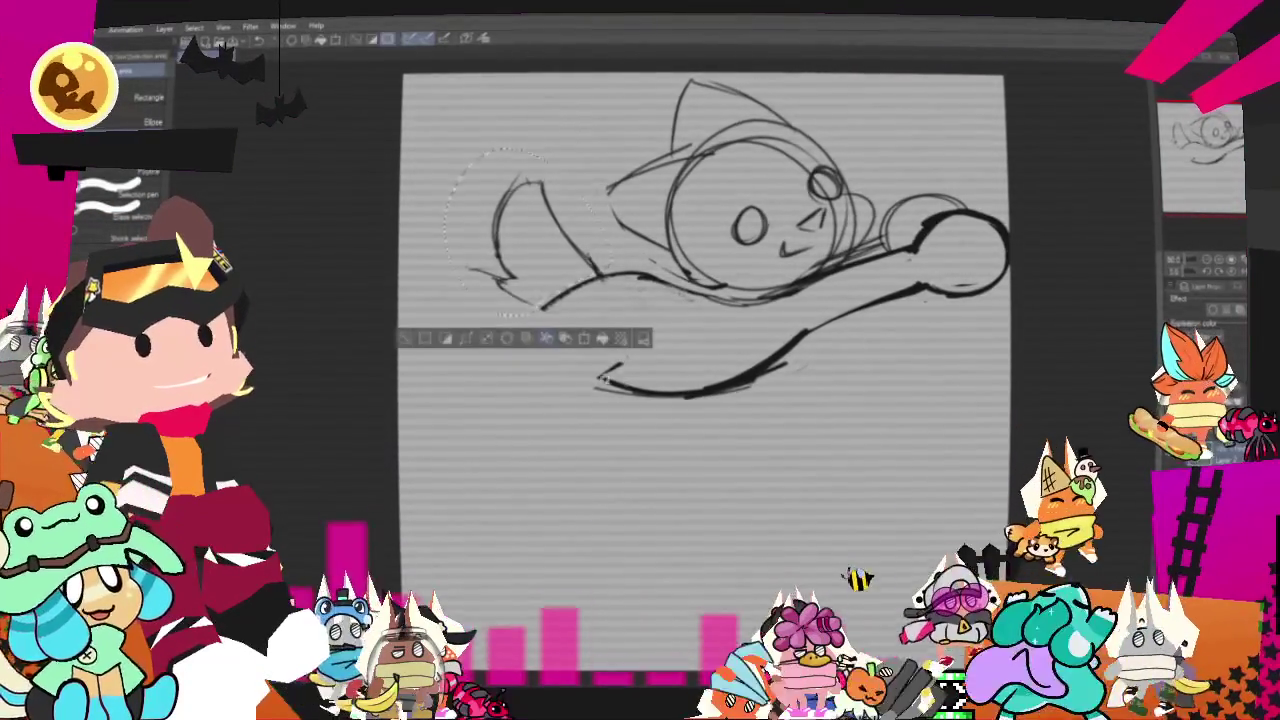
pyautogui.click(584, 341)
pyautogui.moveTo(555, 225); pyautogui.dragTo(580, 215)
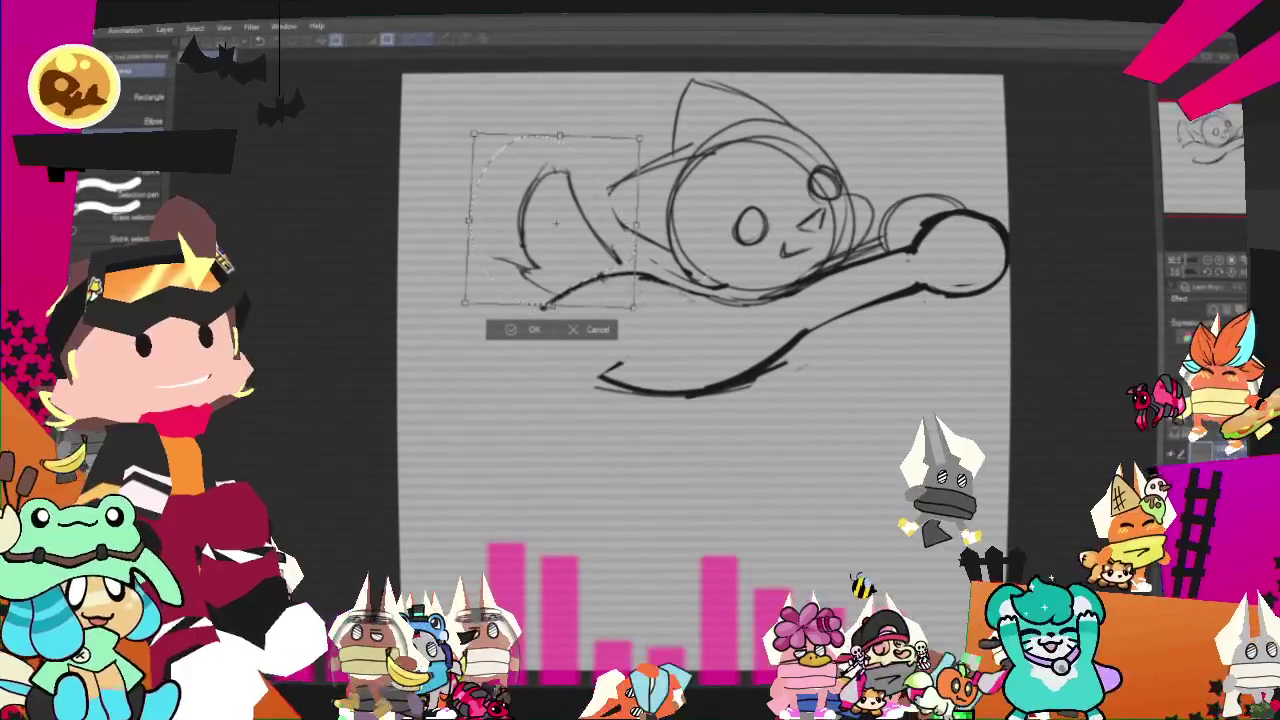
pyautogui.click(527, 330)
pyautogui.hotkey('ctrl', 'd')
pyautogui.press('p')
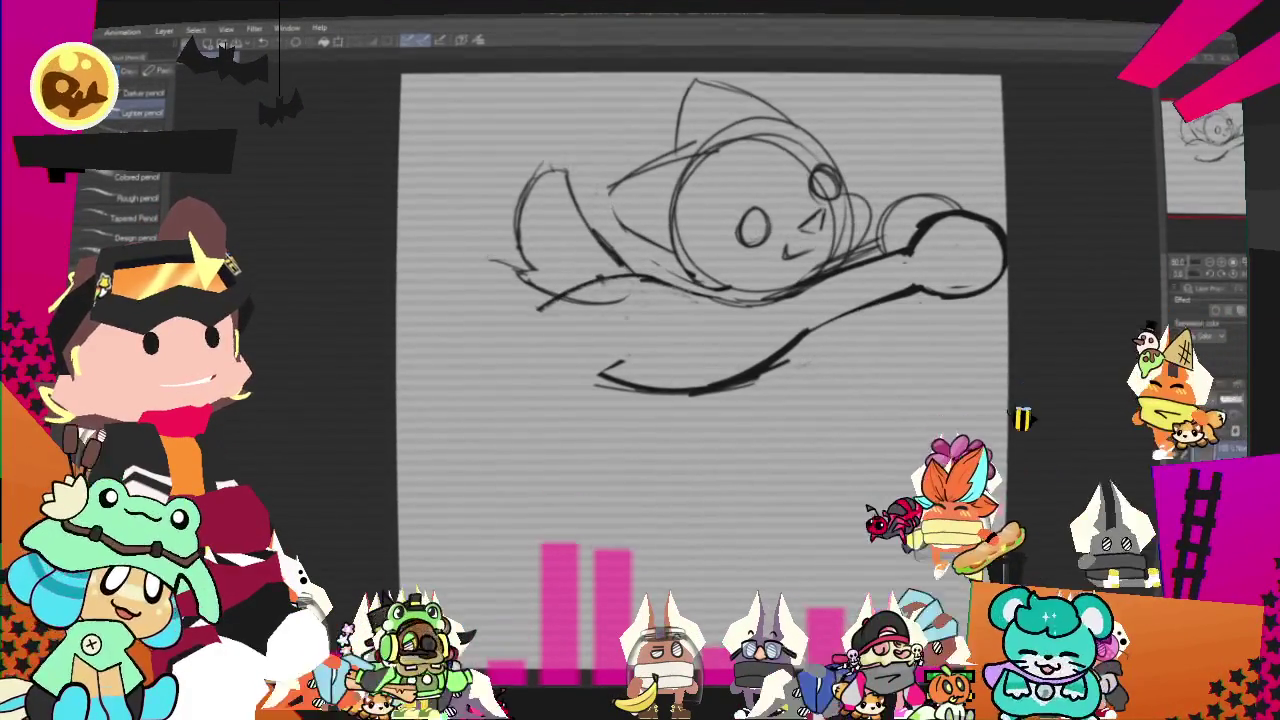
# - Pencil two long lines for the new stretched body reaching toward the lower-left canvas edge
pyautogui.moveTo(480, 340); pyautogui.dragTo(605, 306)
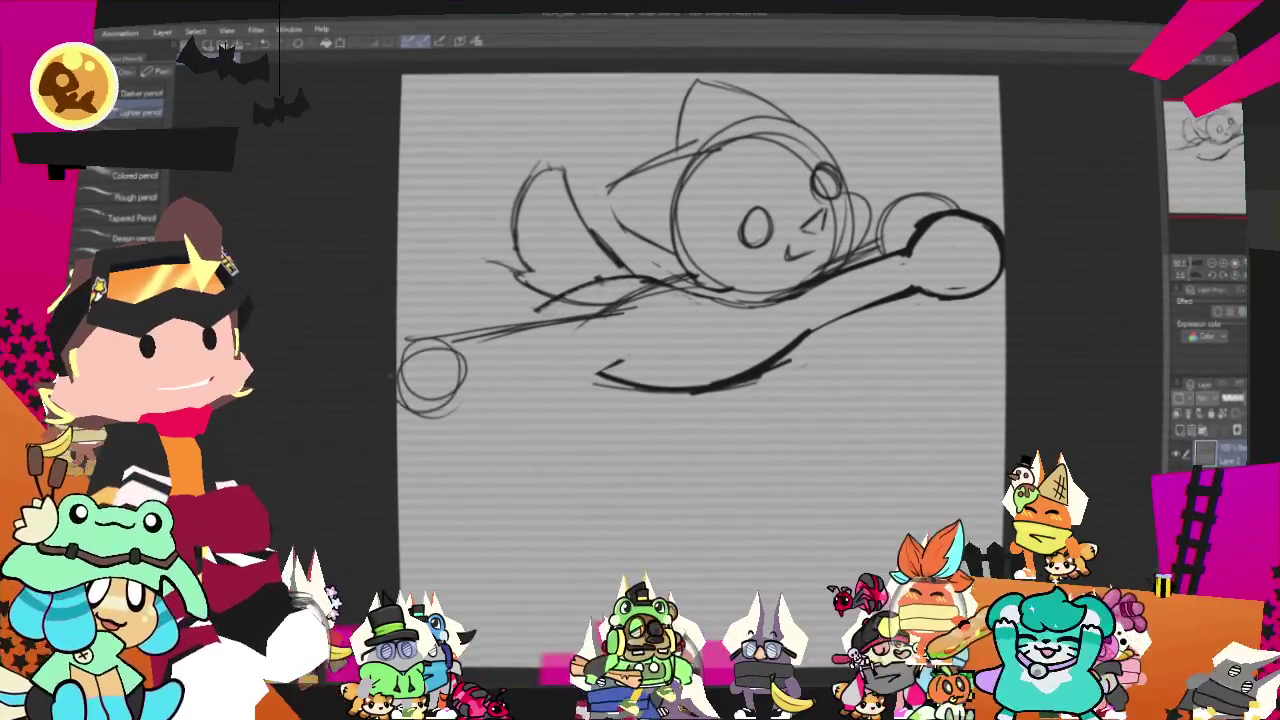
pyautogui.moveTo(430, 430); pyautogui.dragTo(620, 362)
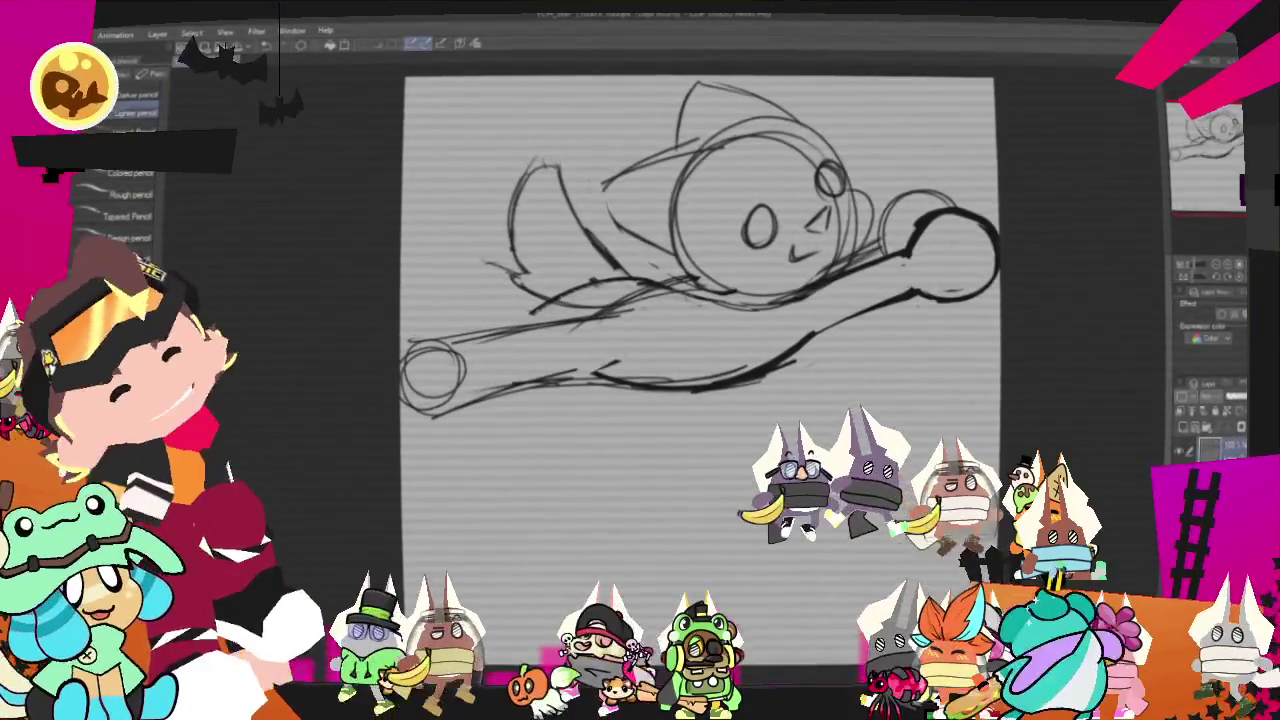
pyautogui.press('p')
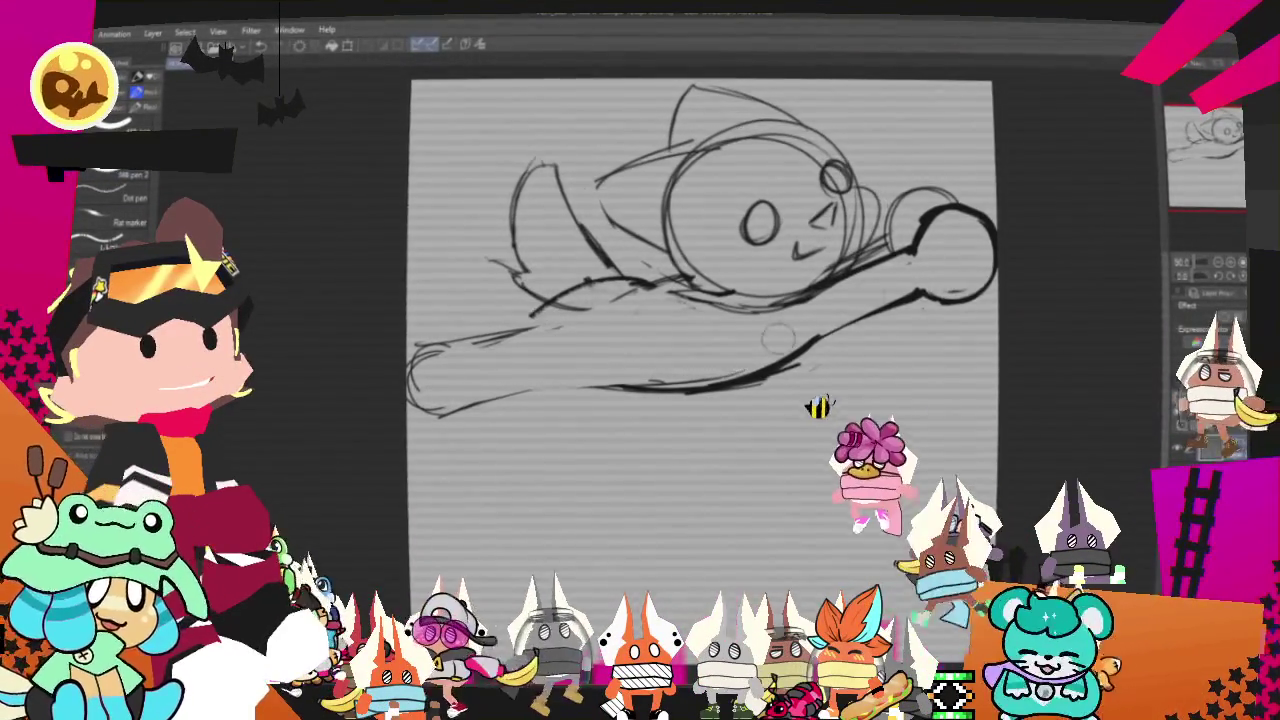
pyautogui.press('p')
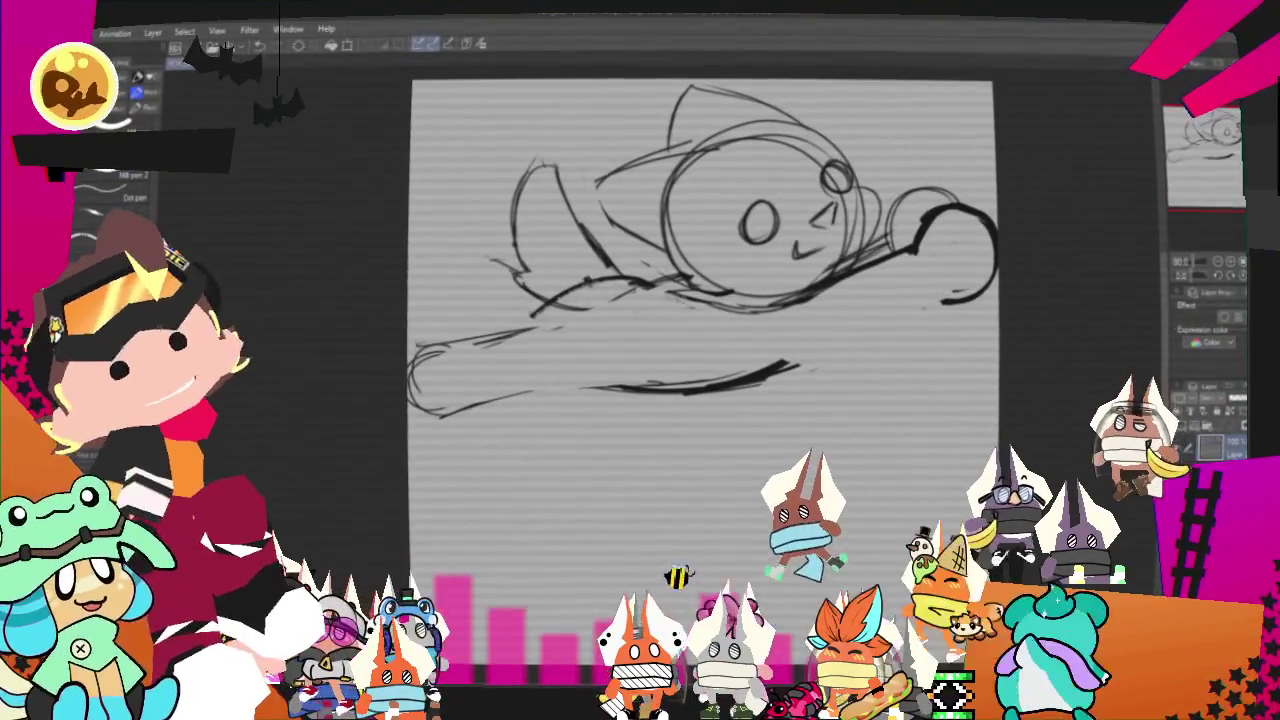
pyautogui.press('p')
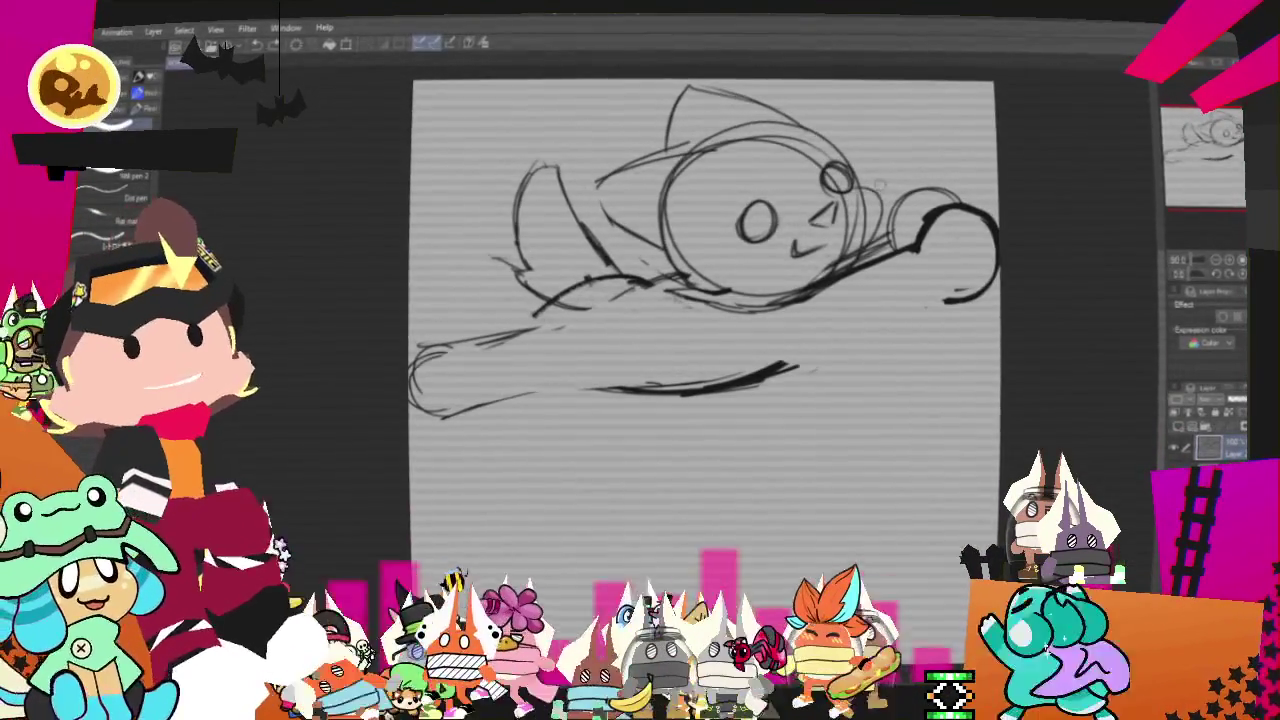
# - Re-ink the fist, the stretched body's left end and top edge, and the trailing back shape
pyautogui.moveTo(855, 340); pyautogui.dragTo(808, 345)
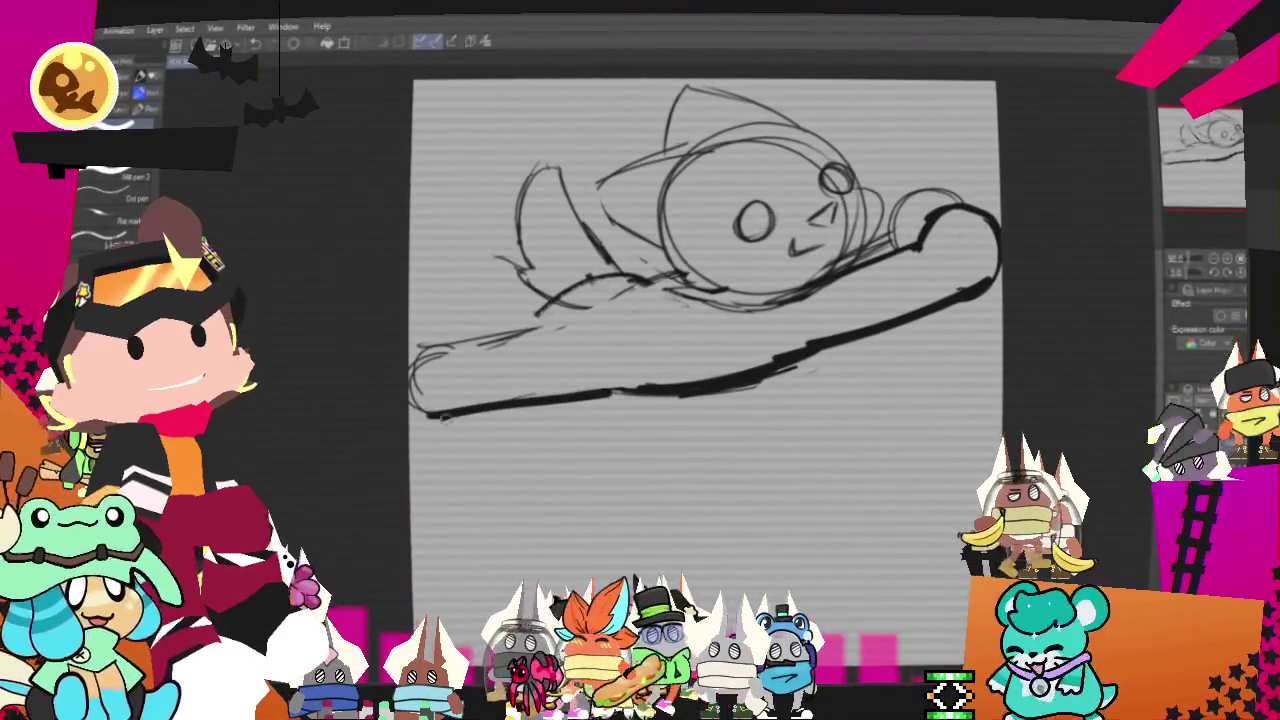
pyautogui.moveTo(420, 338); pyautogui.dragTo(470, 412)
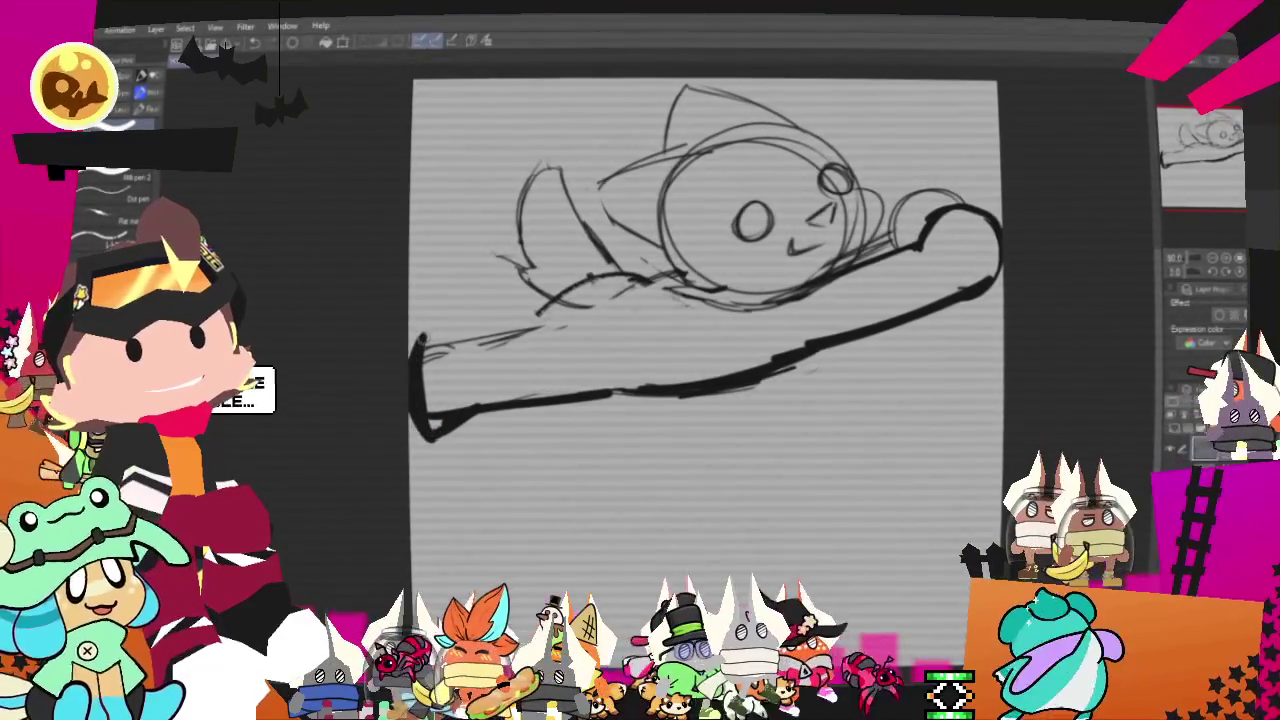
pyautogui.moveTo(420, 340); pyautogui.dragTo(568, 304)
pyautogui.moveTo(447, 216); pyautogui.dragTo(545, 288)
pyautogui.moveTo(452, 218); pyautogui.dragTo(412, 284)
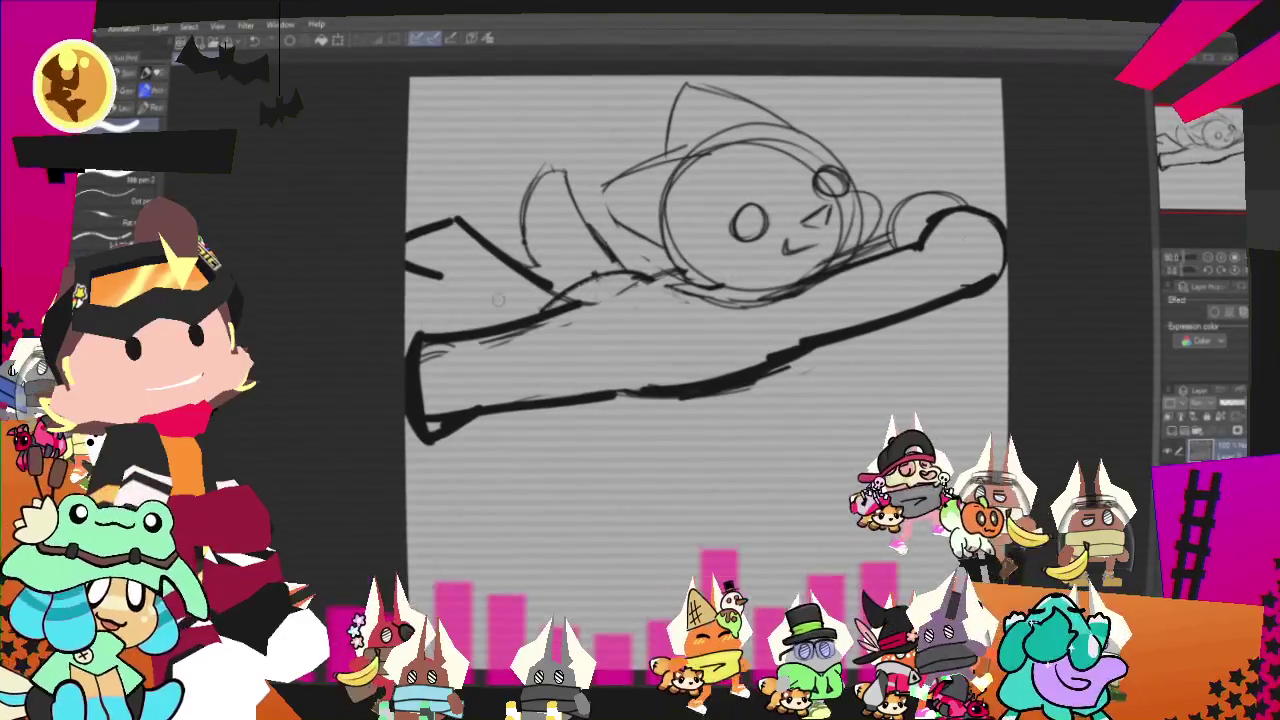
pyautogui.moveTo(468, 296); pyautogui.dragTo(520, 318)
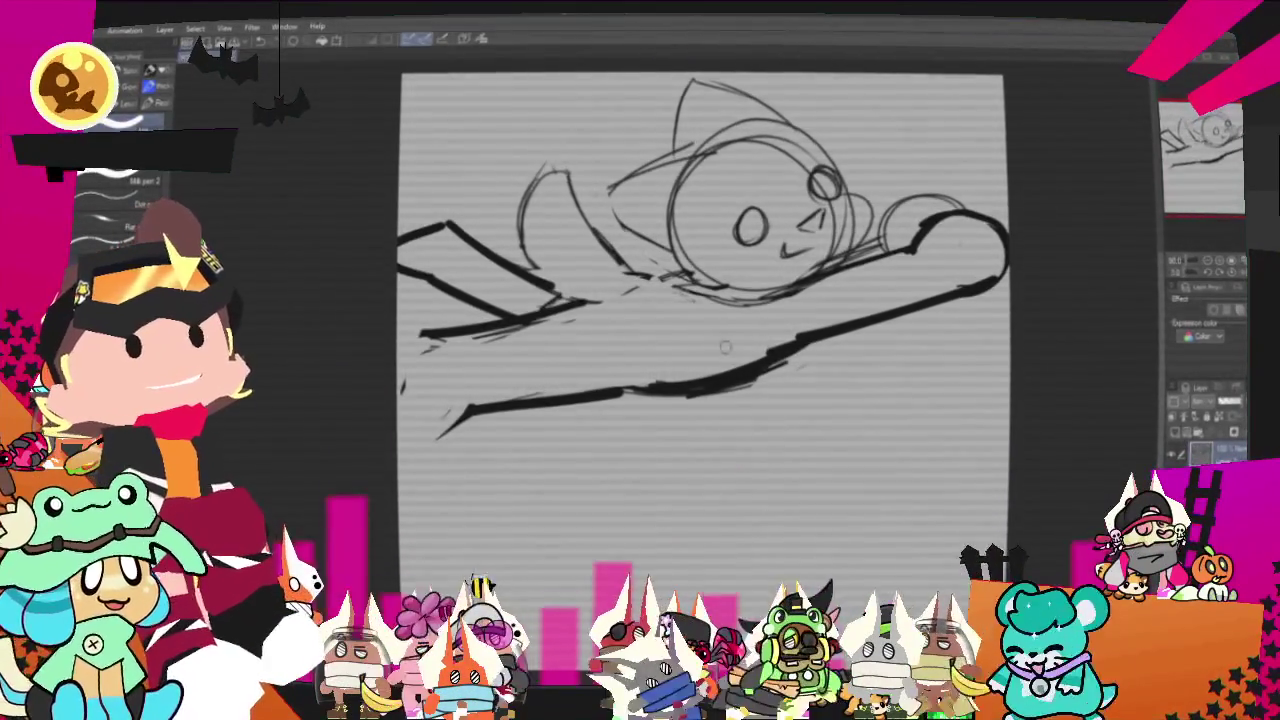
pyautogui.press('p')
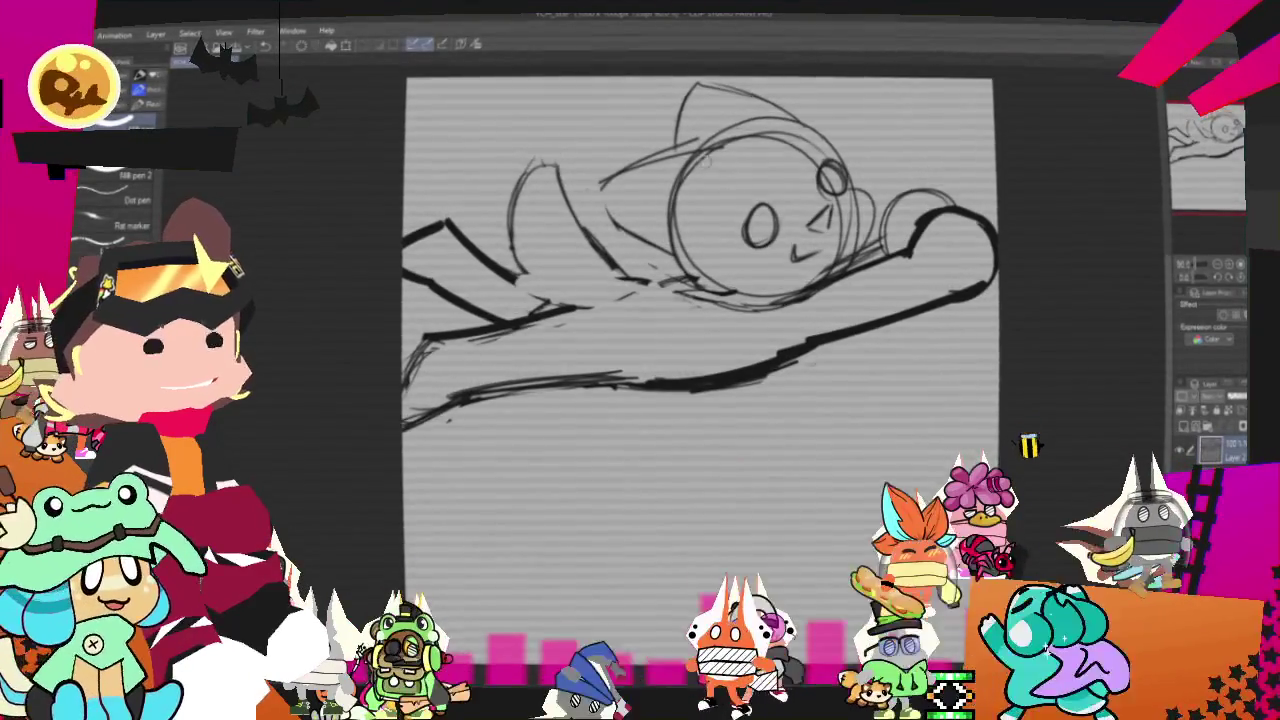
# - Lasso the head and arm region and adjust it with Free Transform
pyautogui.hotkey('ctrl', 't')
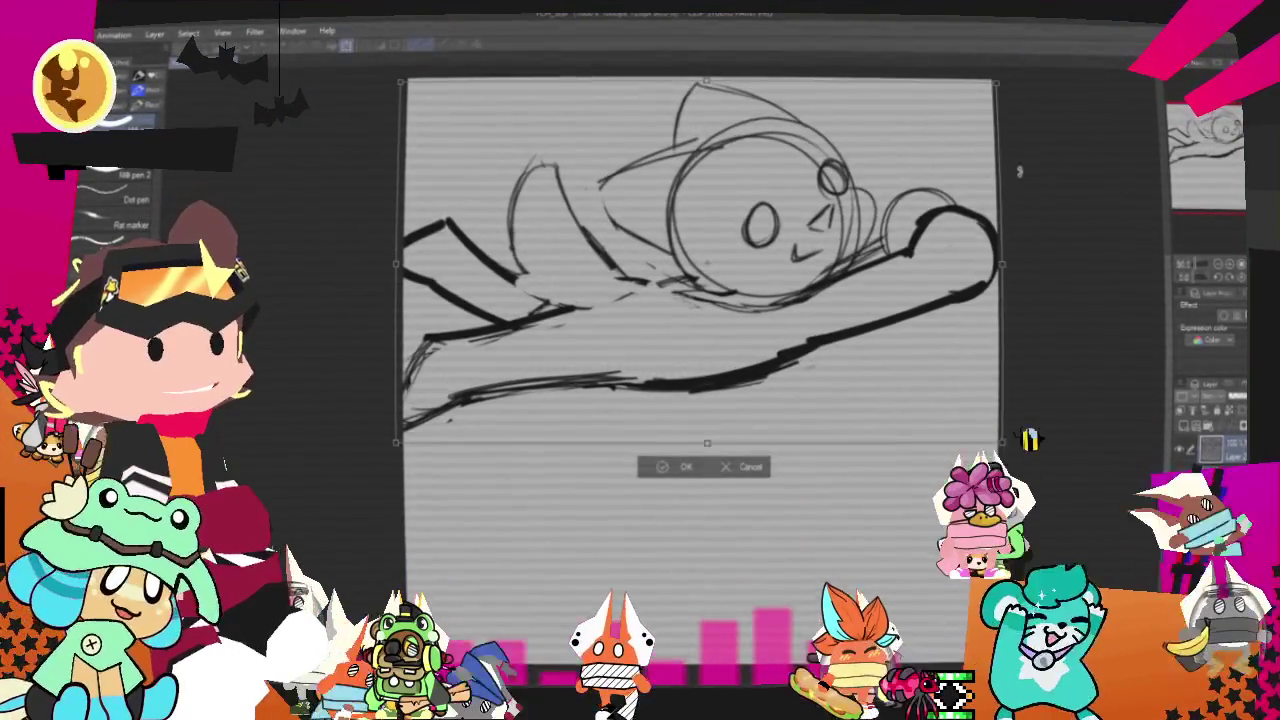
pyautogui.press('Return')
pyautogui.press('m')
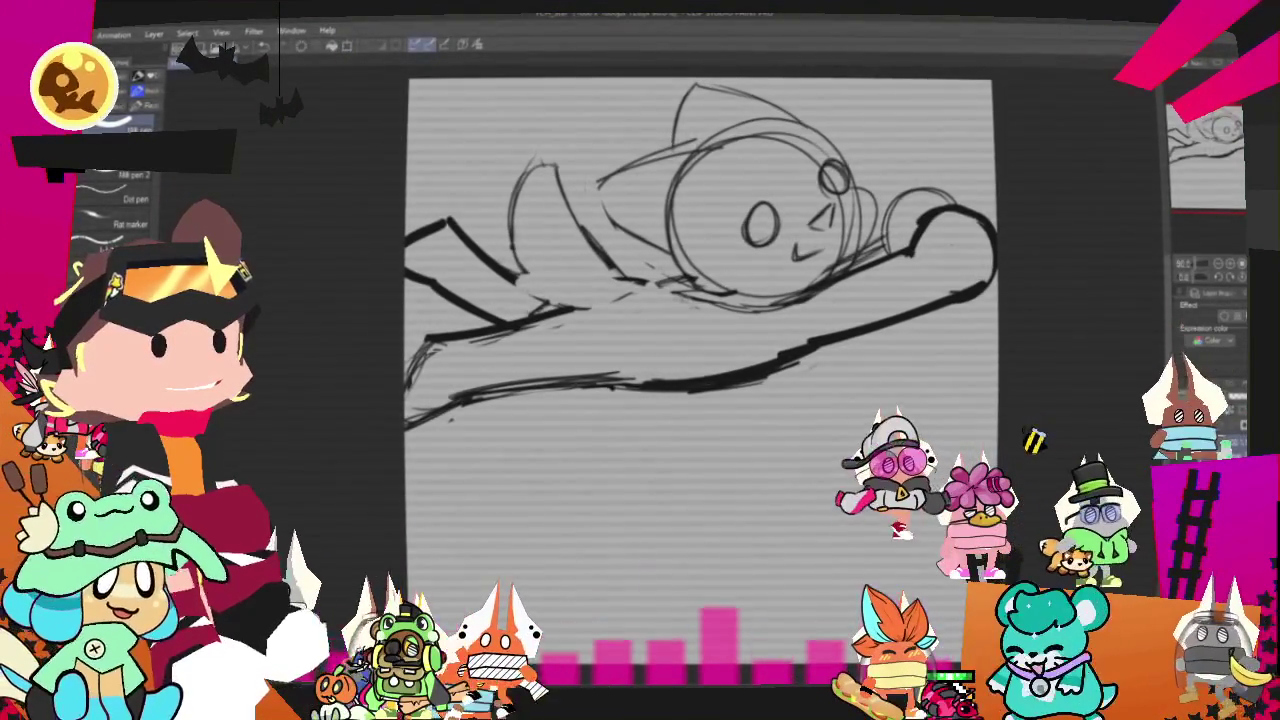
pyautogui.moveTo(820, 378); pyautogui.dragTo(1043, 277)
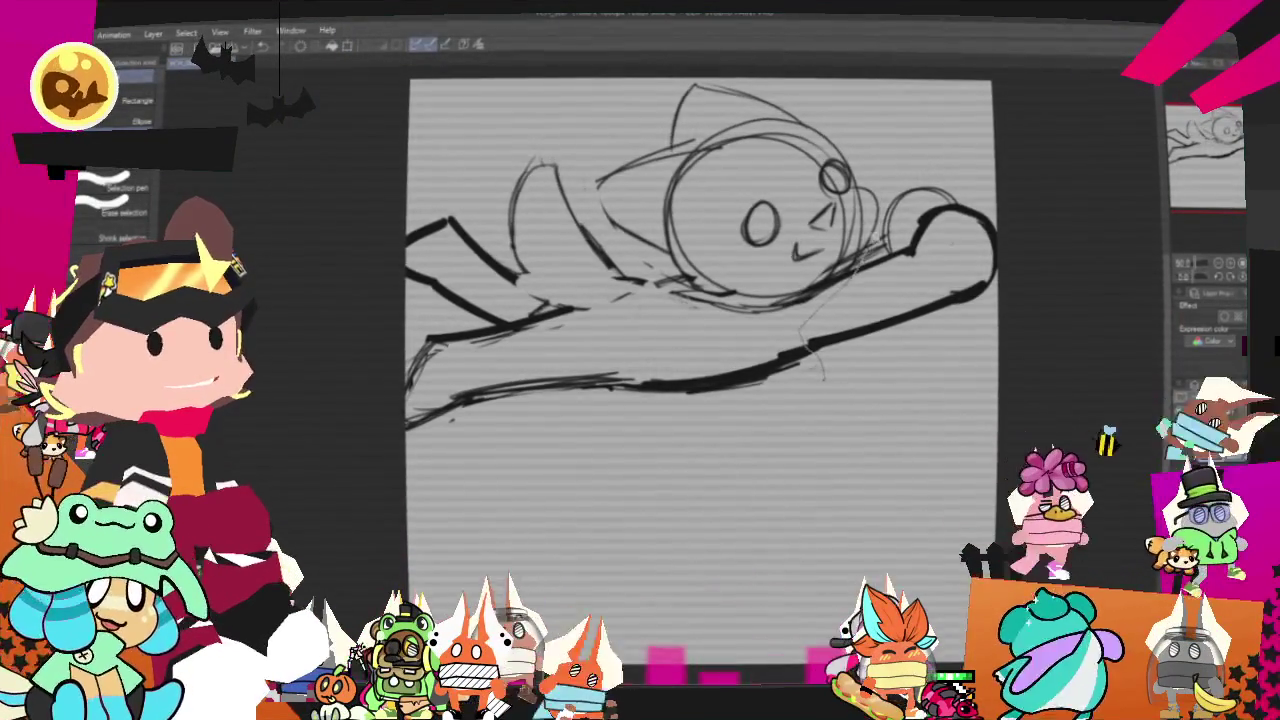
pyautogui.hotkey('ctrl', 't')
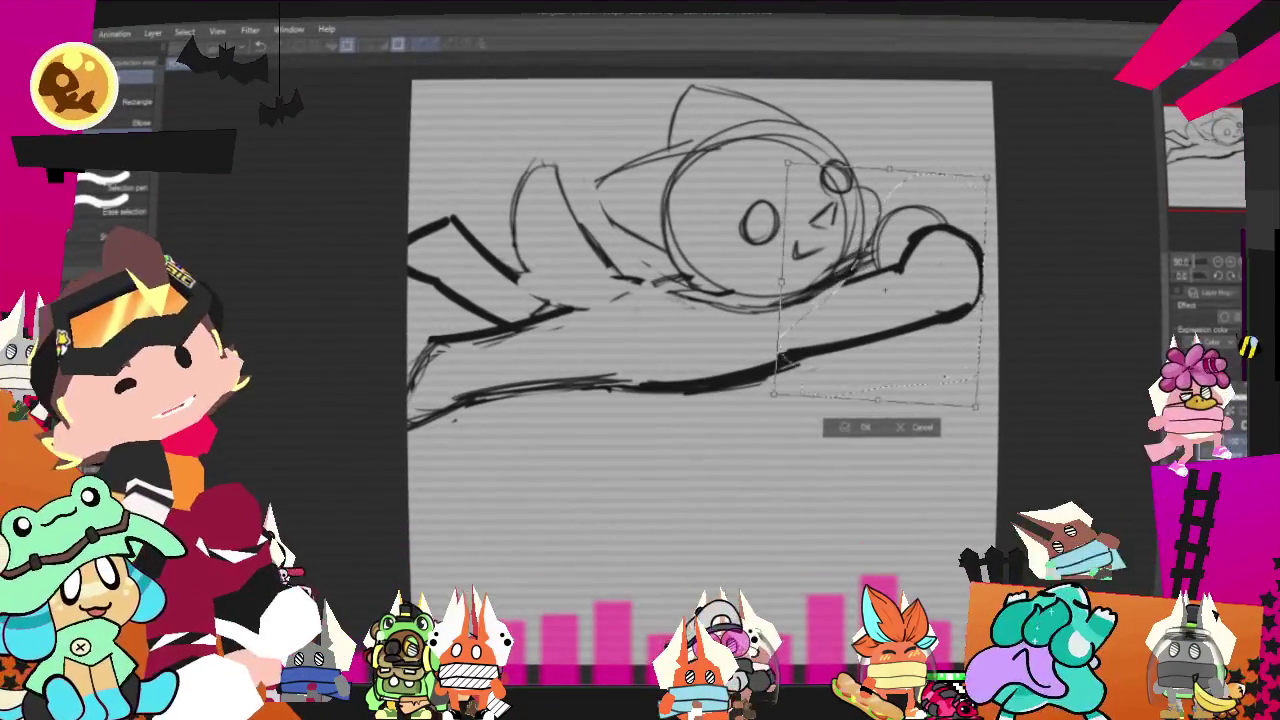
pyautogui.press('Return')
# - Shift the whole sketch slightly right and up, then confirm the transform
pyautogui.hotkey('ctrl', 'd')
pyautogui.hotkey('ctrl', 't')
pyautogui.moveTo(914, 375)
pyautogui.mouseDown()
pyautogui.moveTo(959, 376)
pyautogui.moveTo(955, 388)
pyautogui.mouseUp()
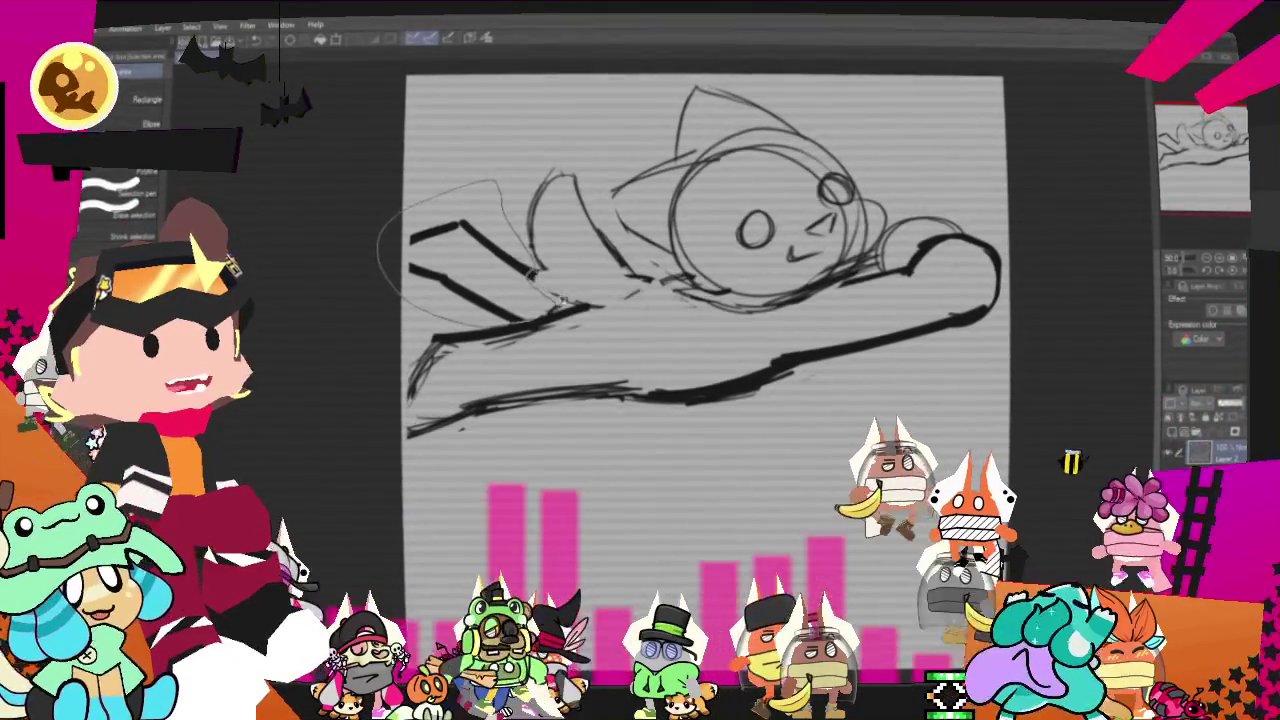
pyautogui.moveTo(470, 322); pyautogui.dragTo(500, 188)
pyautogui.hotkey('ctrl', 'd')
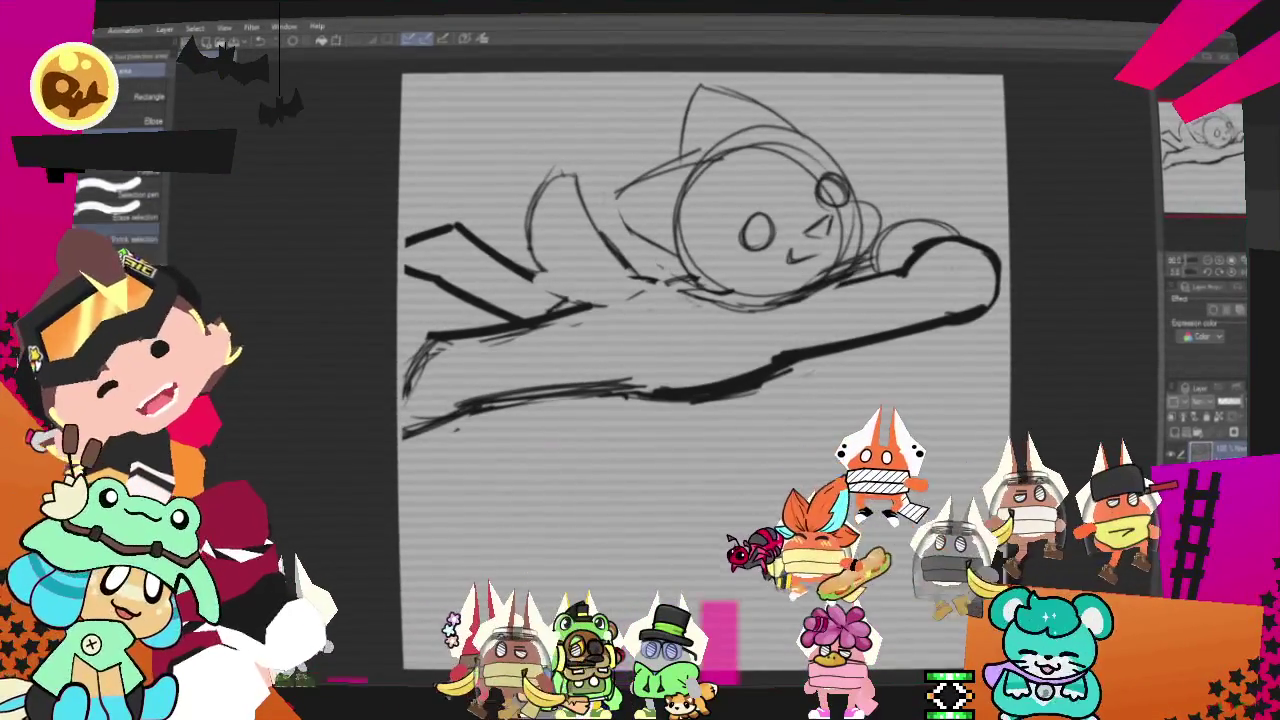
pyautogui.hotkey('ctrl', 't')
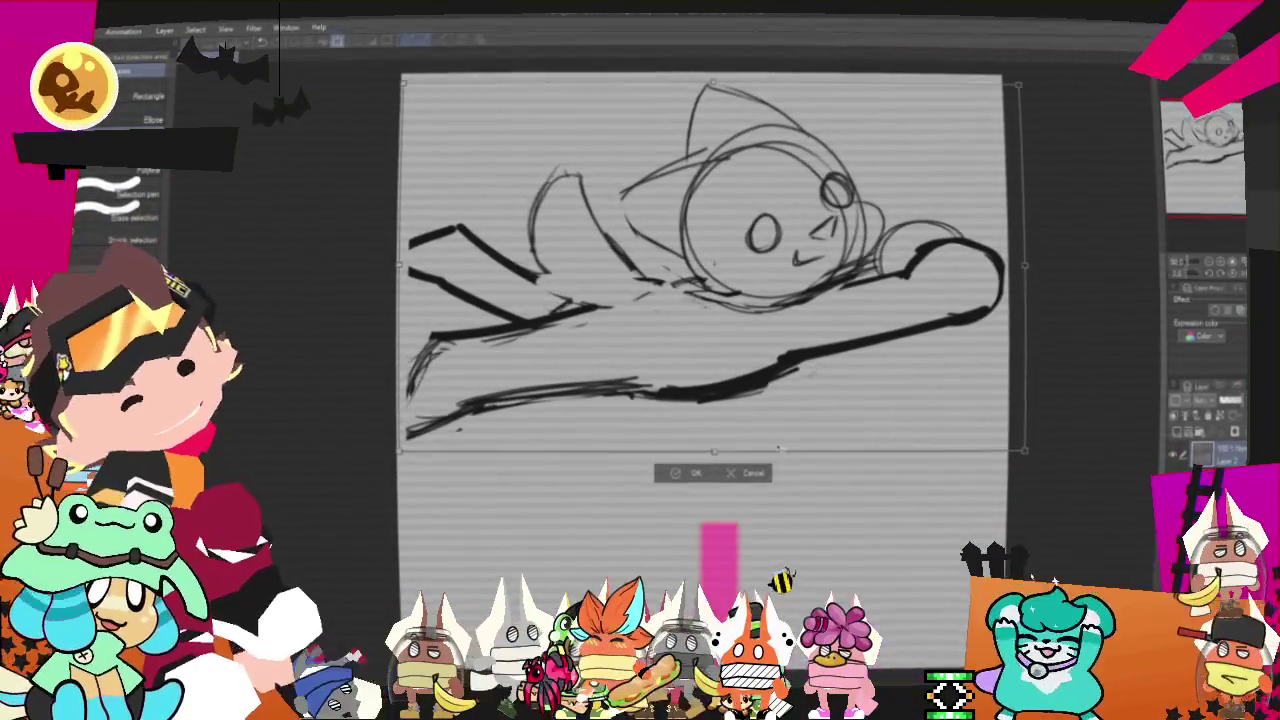
pyautogui.click(688, 476)
pyautogui.click(100, 30)
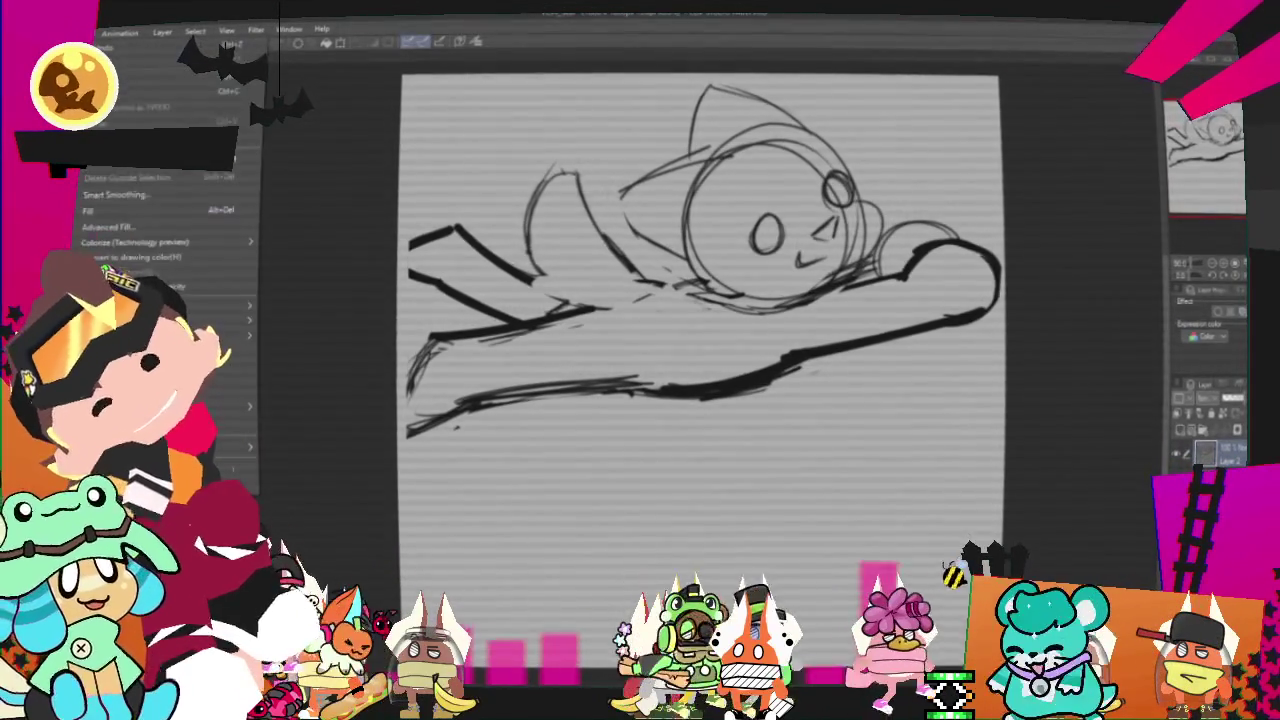
# - Resize the canvas to a 1000 × 667 landscape and turn on blue Layer Color for the rough layer
pyautogui.click(200, 357)
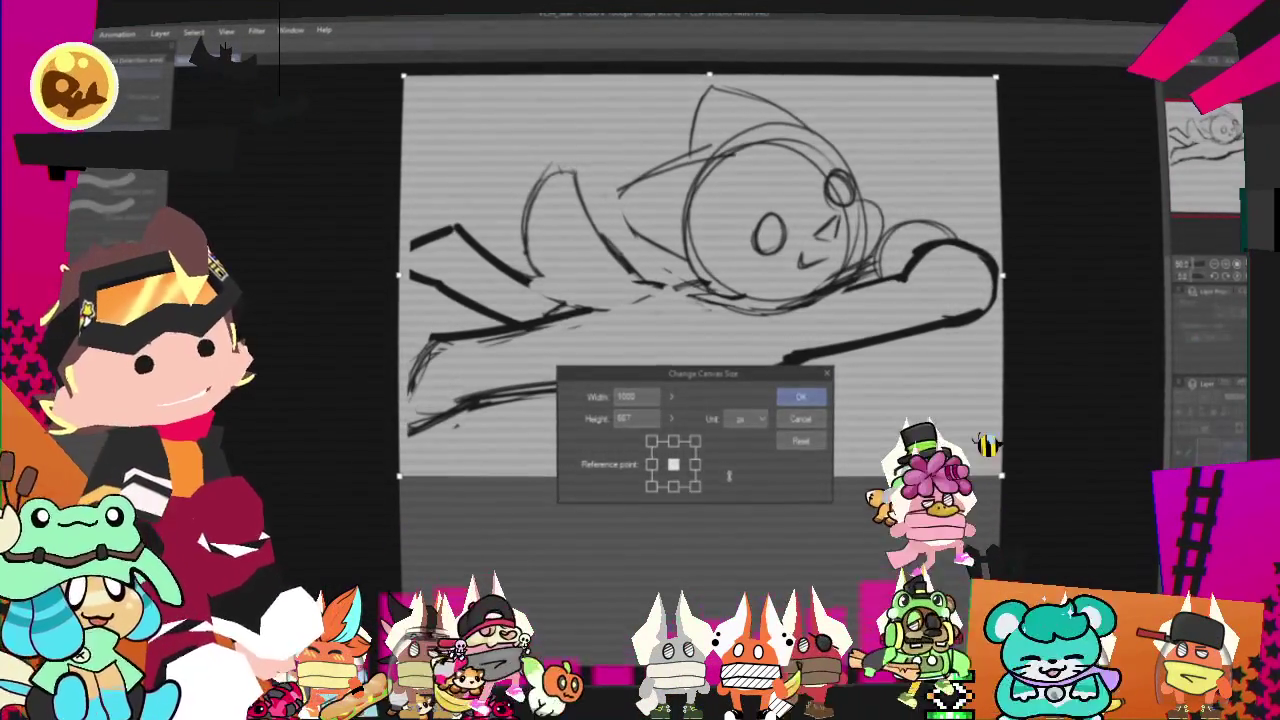
pyautogui.click(806, 397)
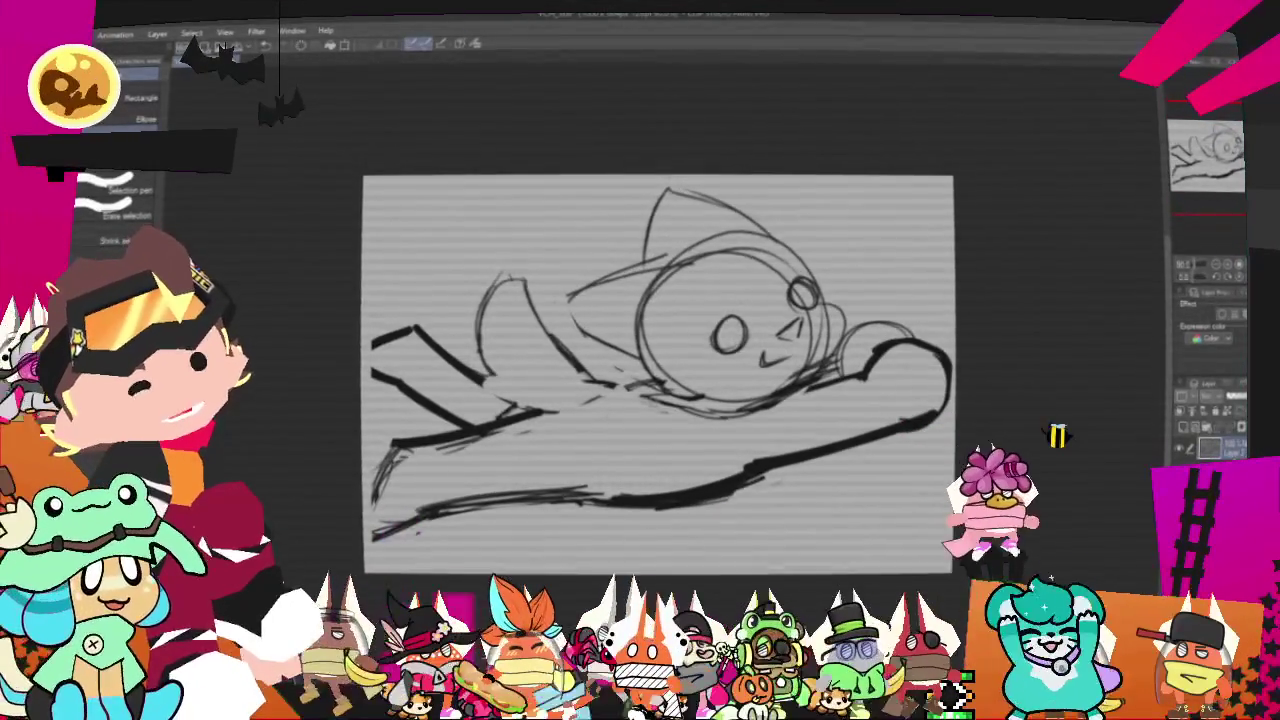
pyautogui.click(1195, 395)
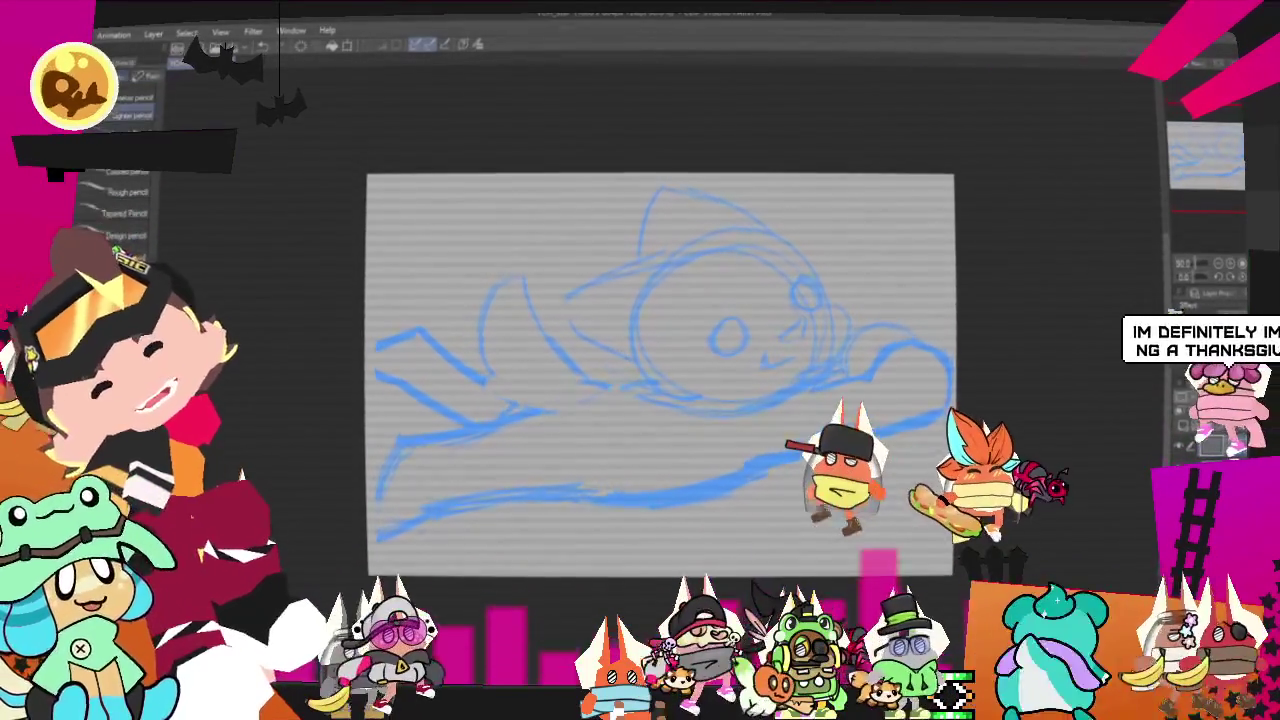
# - Pencil the triangular mouth, both eyes and an eyebrow over the blue rough
pyautogui.press('p')
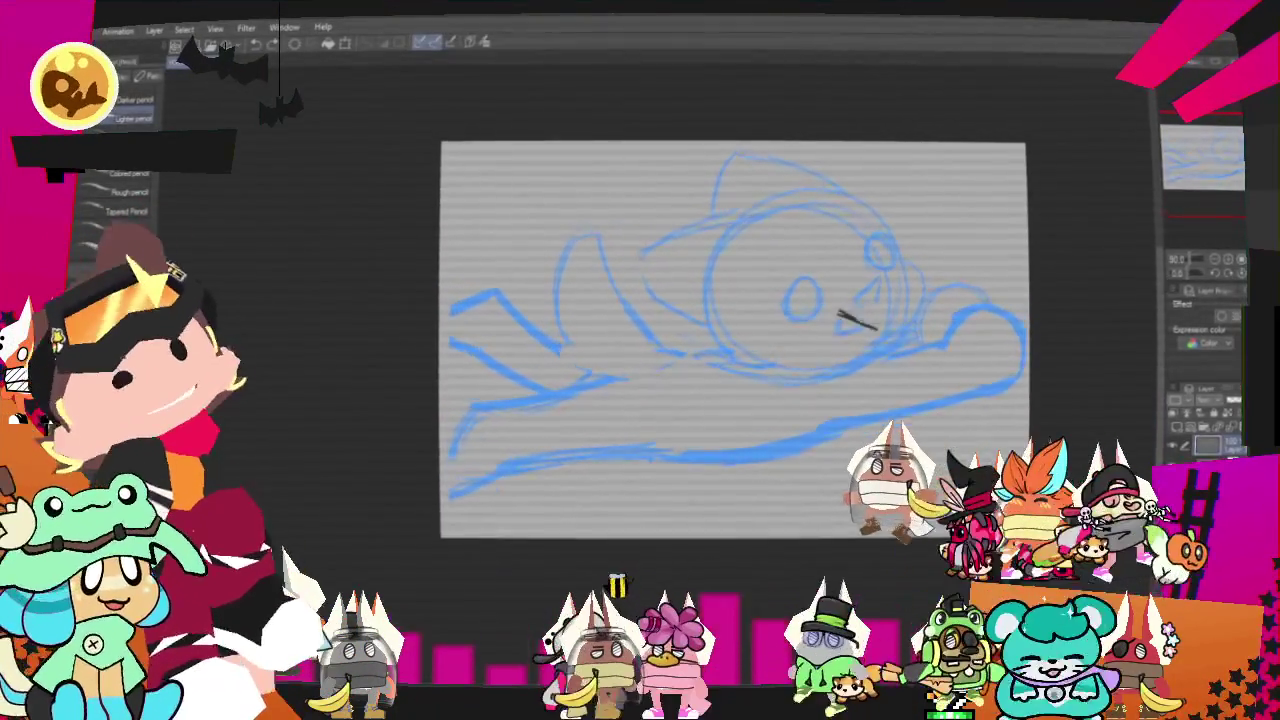
pyautogui.moveTo(876, 322); pyautogui.dragTo(810, 376)
pyautogui.moveTo(800, 279); pyautogui.dragTo(798, 281)
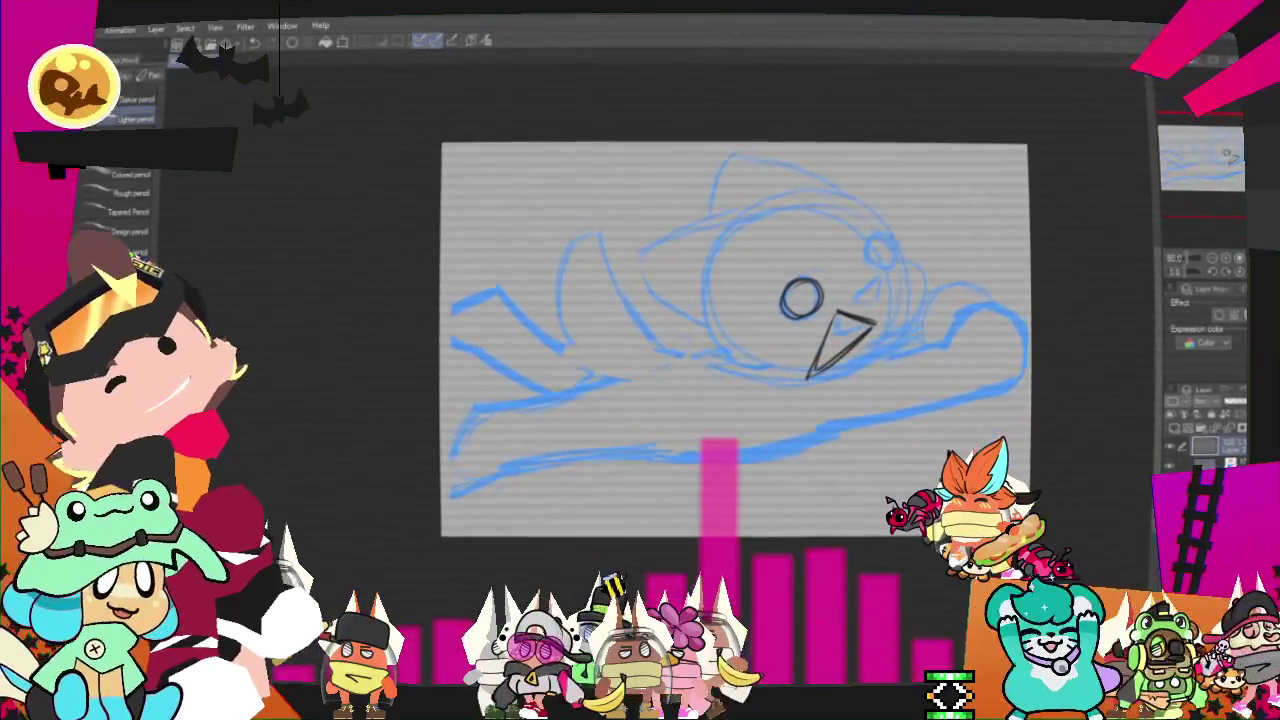
pyautogui.moveTo(887, 233); pyautogui.dragTo(885, 235)
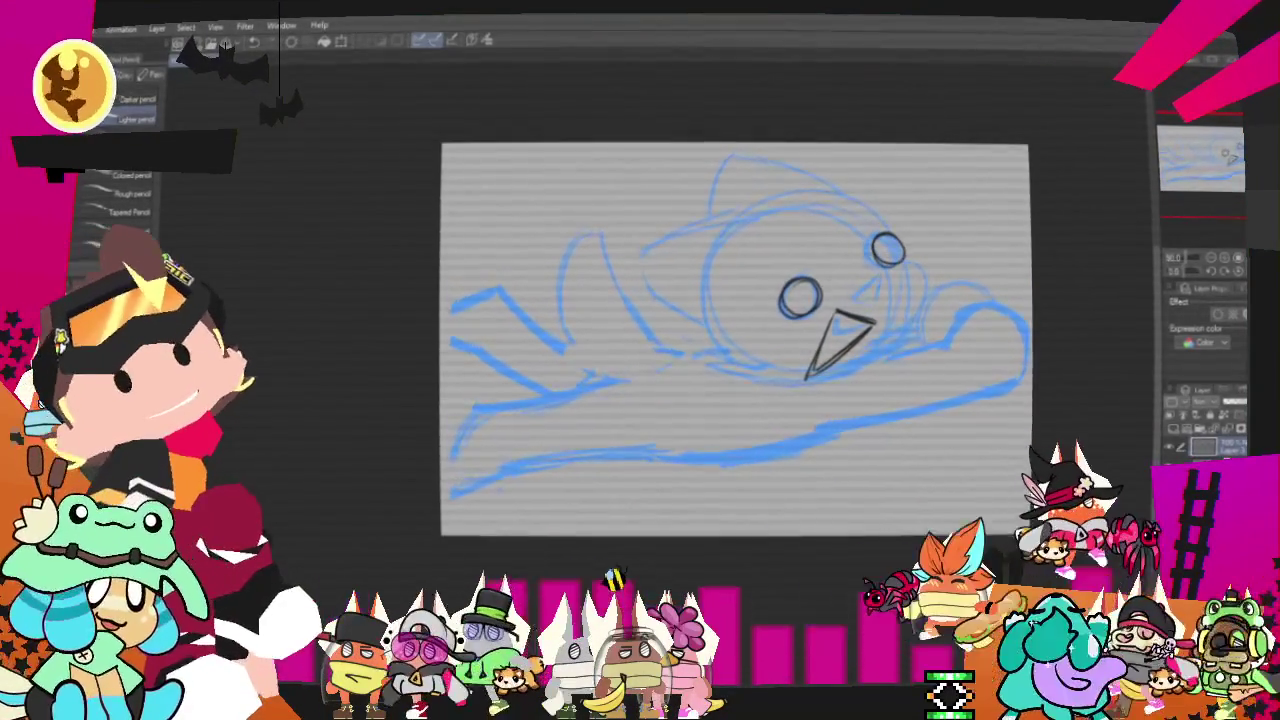
pyautogui.moveTo(799, 261); pyautogui.dragTo(861, 246)
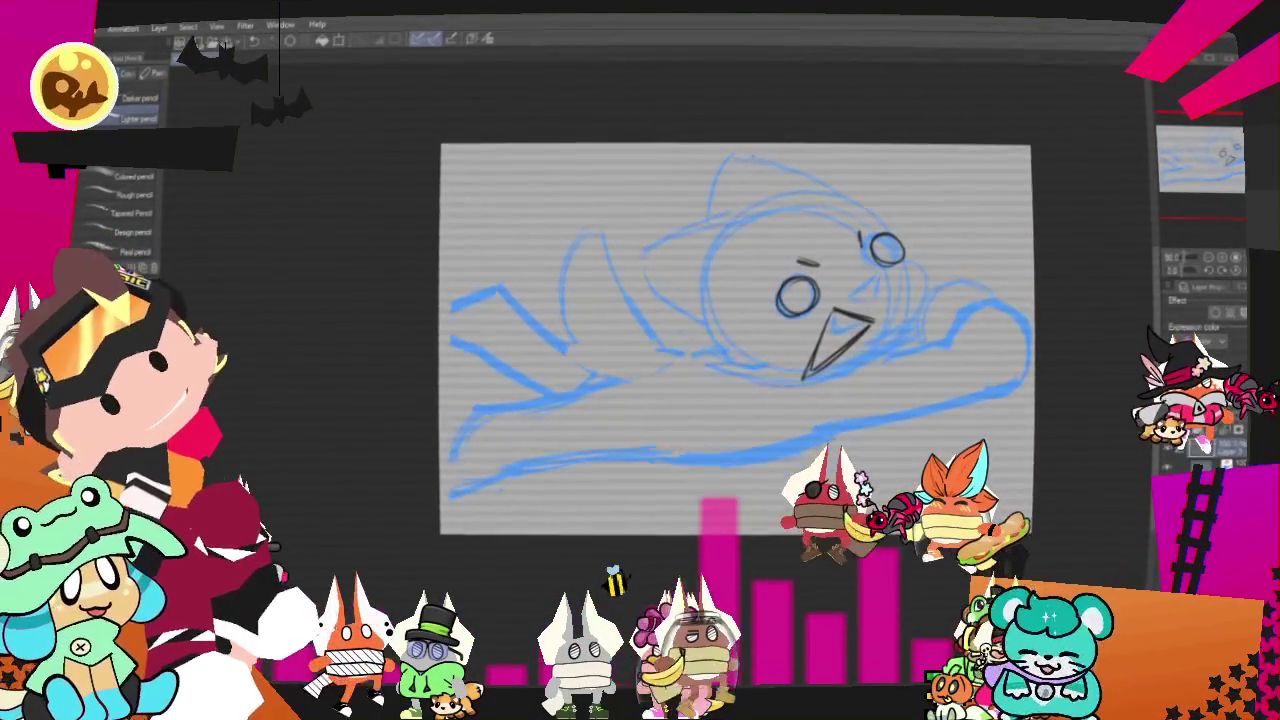
# - Sketch the head's left and lower outline, the cheek curve and the pointed ear
pyautogui.moveTo(638, 260); pyautogui.dragTo(716, 224)
pyautogui.moveTo(638, 262); pyautogui.dragTo(745, 380)
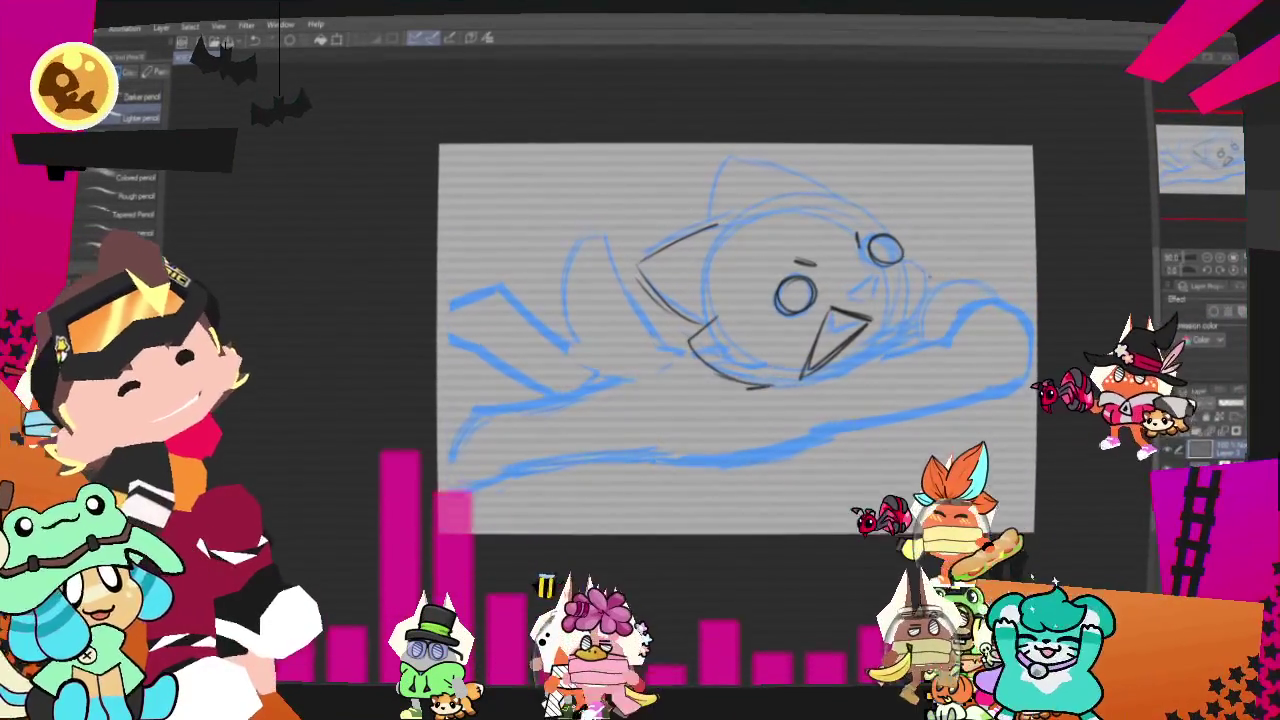
pyautogui.moveTo(908, 256); pyautogui.dragTo(928, 288)
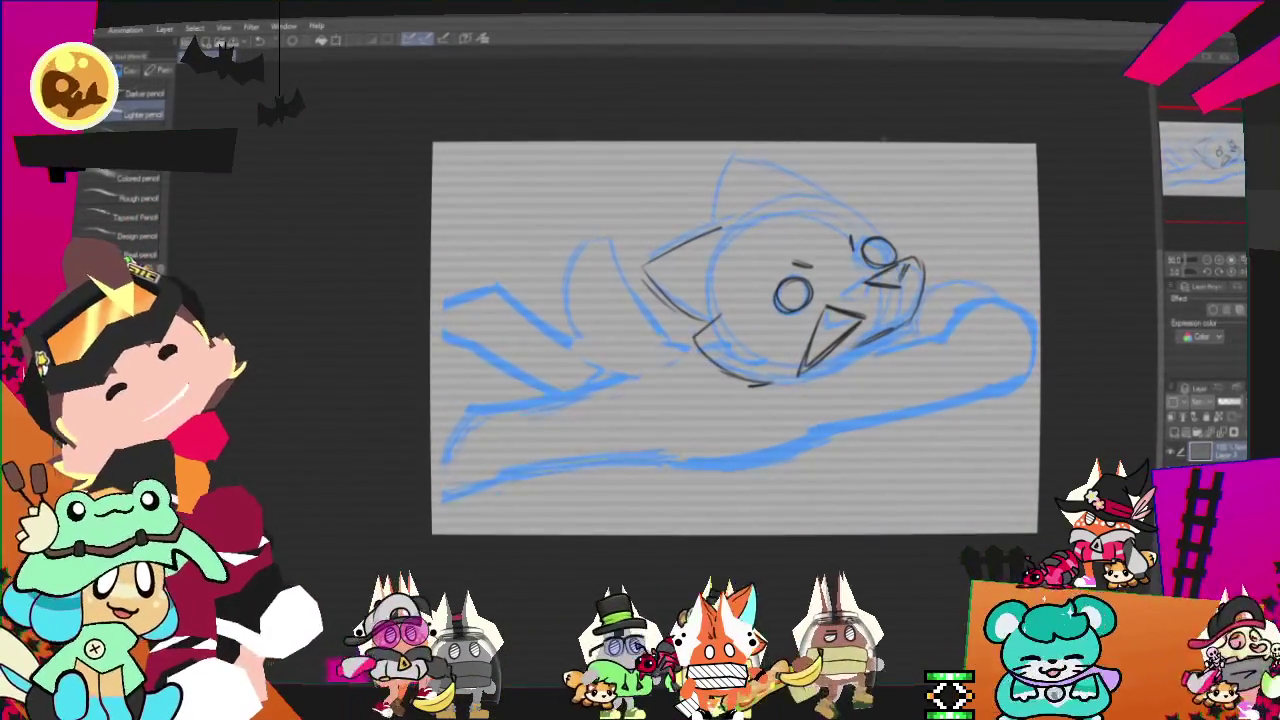
pyautogui.moveTo(752, 200)
pyautogui.mouseDown()
pyautogui.moveTo(739, 228)
pyautogui.moveTo(785, 195)
pyautogui.moveTo(822, 190)
pyautogui.mouseUp()
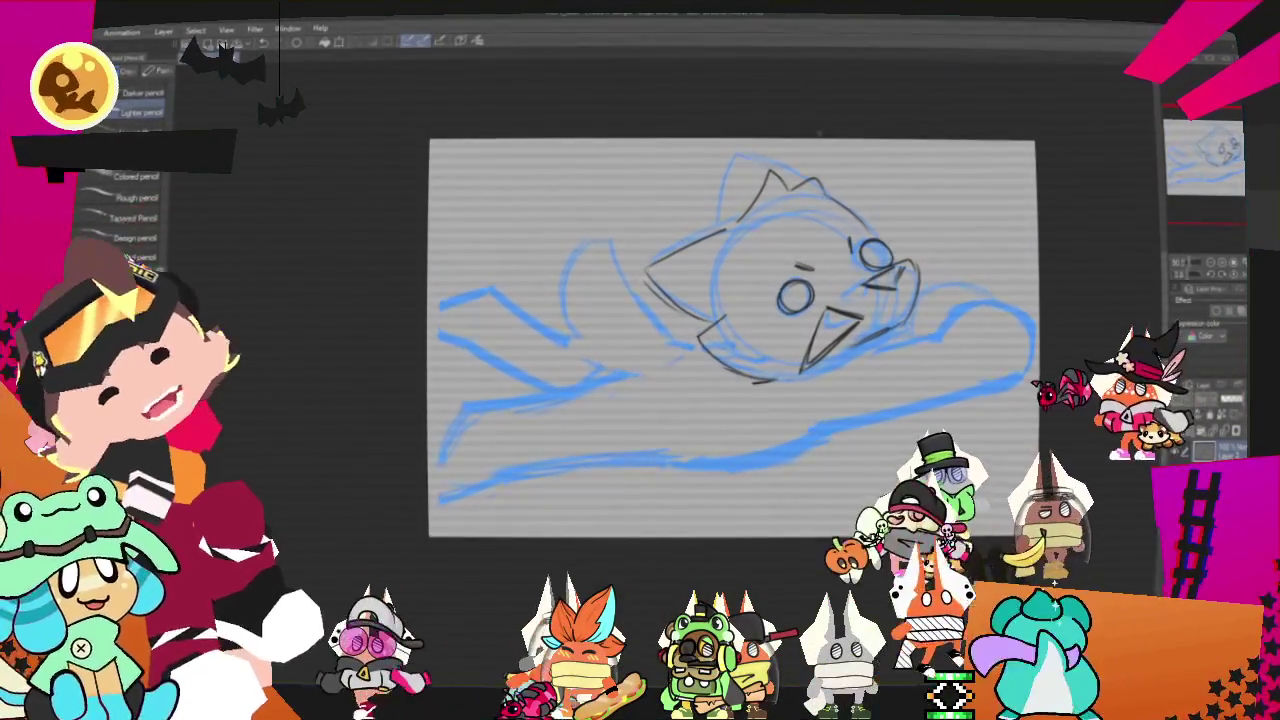
pyautogui.moveTo(716, 225); pyautogui.dragTo(735, 152)
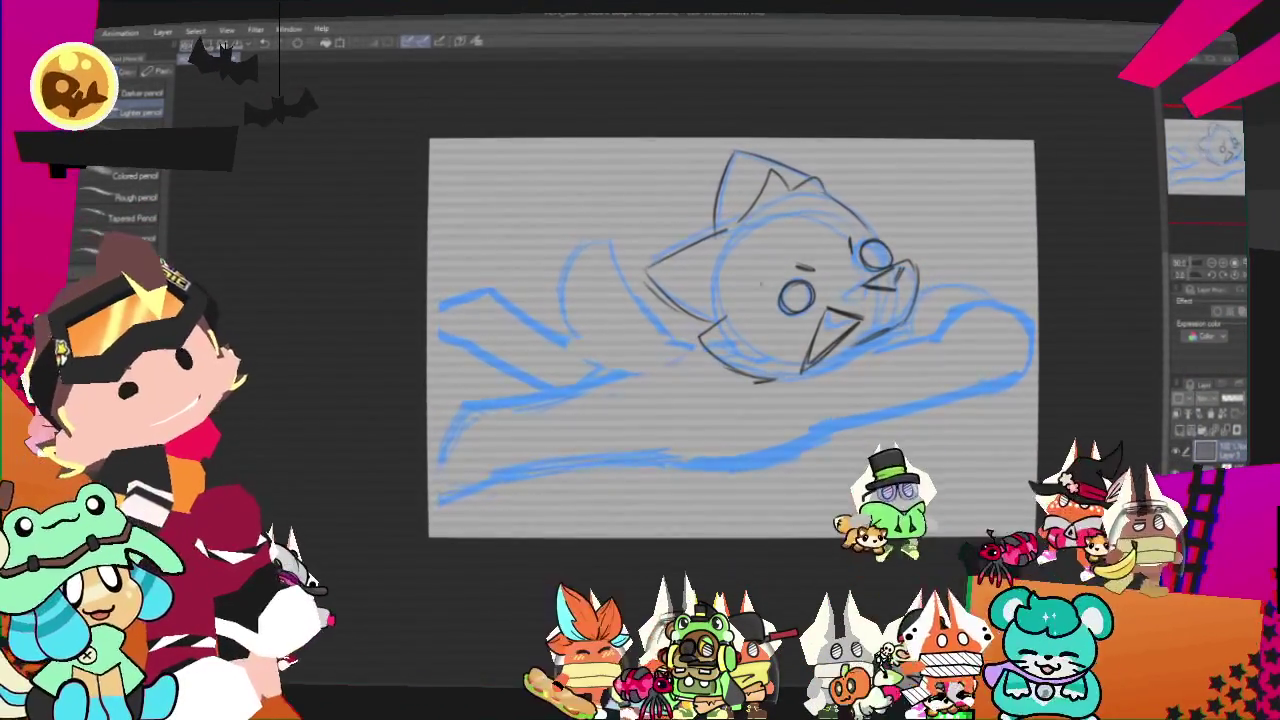
pyautogui.moveTo(665, 212); pyautogui.dragTo(718, 210)
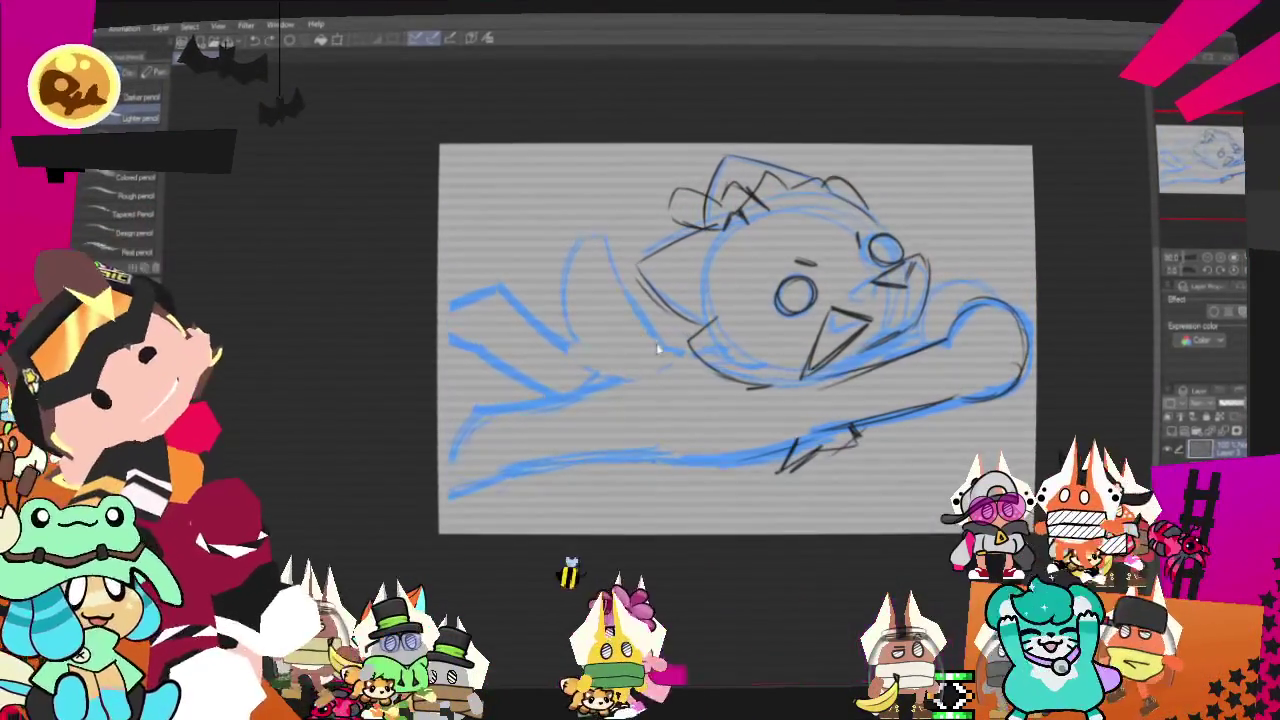
# - Pencil the body curves left of the head, a stroke above the tail and a long lower-left stroke
pyautogui.moveTo(588, 222); pyautogui.dragTo(545, 316)
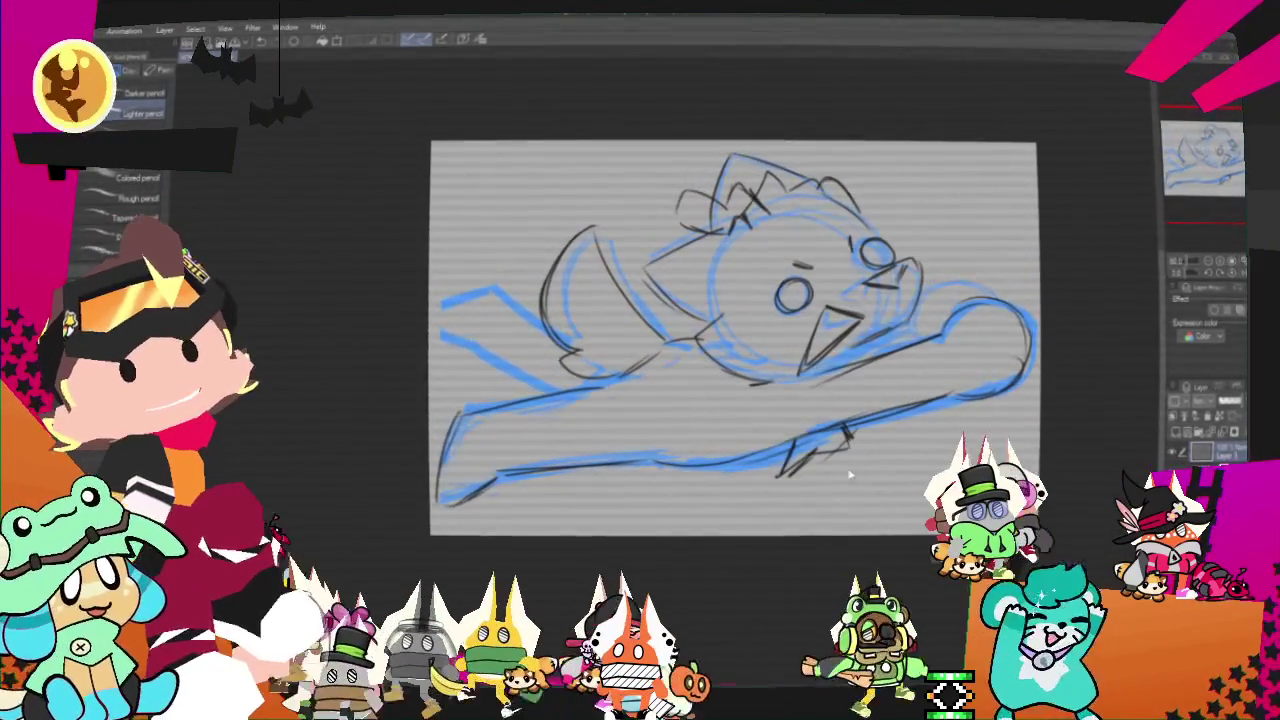
pyautogui.moveTo(928, 300); pyautogui.dragTo(1000, 290)
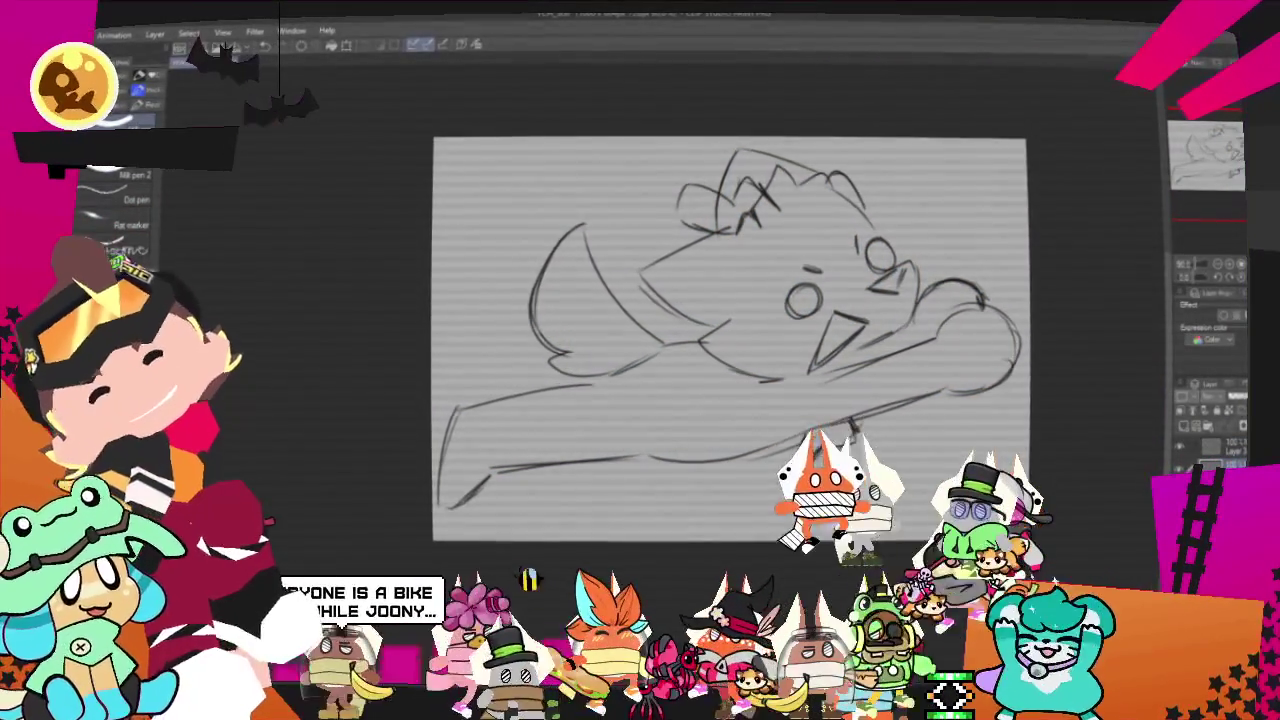
pyautogui.moveTo(440, 535)
pyautogui.mouseDown()
pyautogui.moveTo(505, 385)
pyautogui.moveTo(680, 490)
pyautogui.mouseUp()
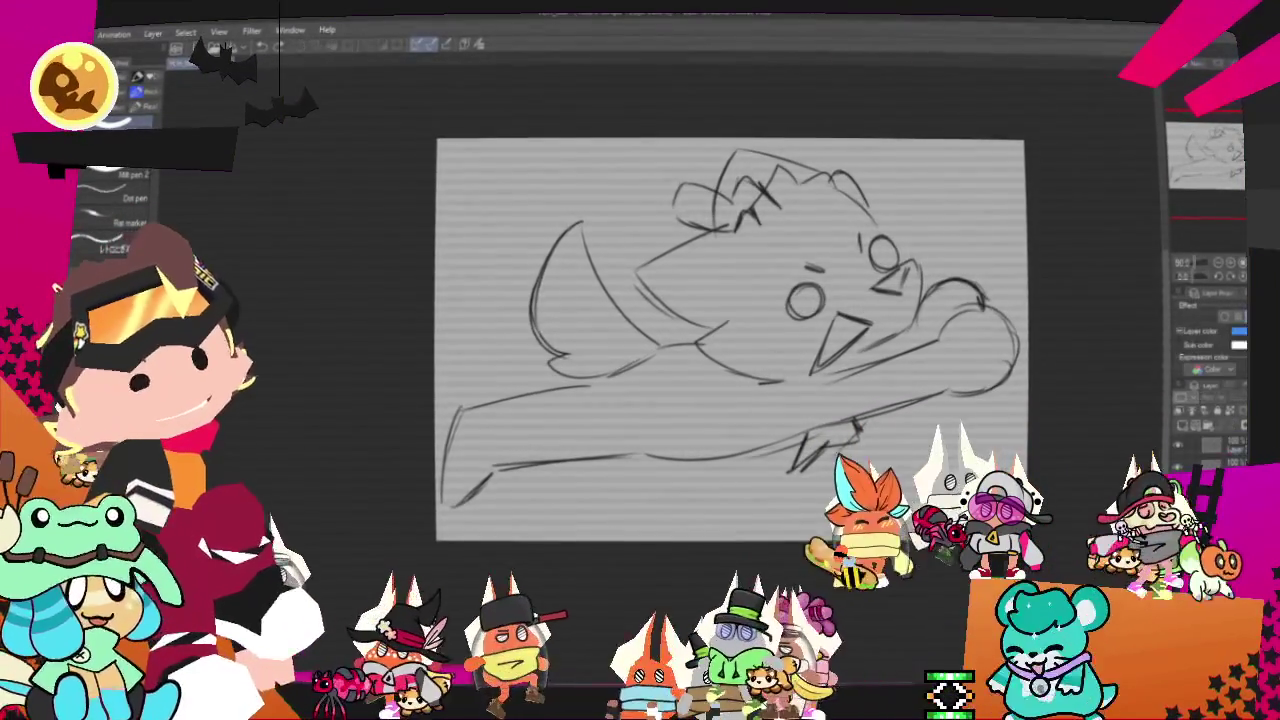
# - Transform the pencil drawing and undo the stray stroke beside the right eye
pyautogui.hotkey('ctrl', 't')
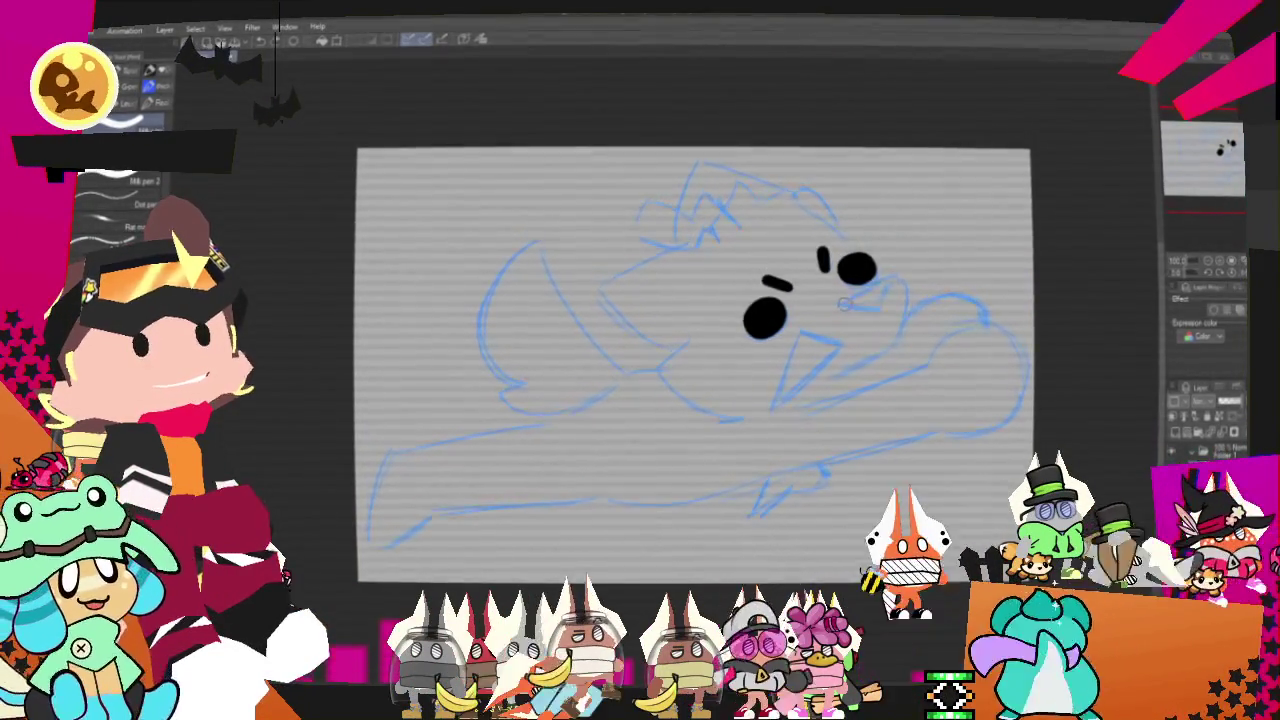
pyautogui.hotkey('ctrl', 'z')
# - Toggle undo and redo of the stroke beside the right eye, leaving it removed
pyautogui.hotkey('ctrl', 'y')
pyautogui.hotkey('ctrl', 'z')
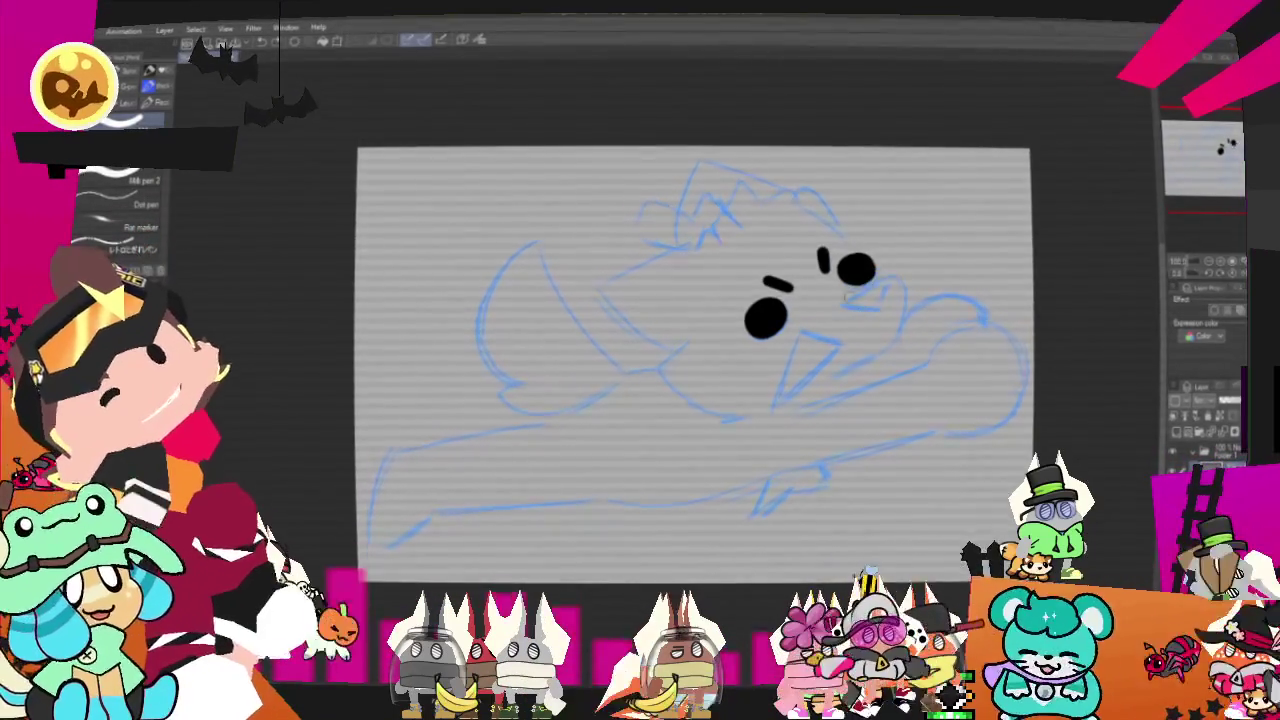
pyautogui.hotkey('ctrl', 'y')
pyautogui.hotkey('ctrl', 'z')
pyautogui.hotkey('ctrl', 'y')
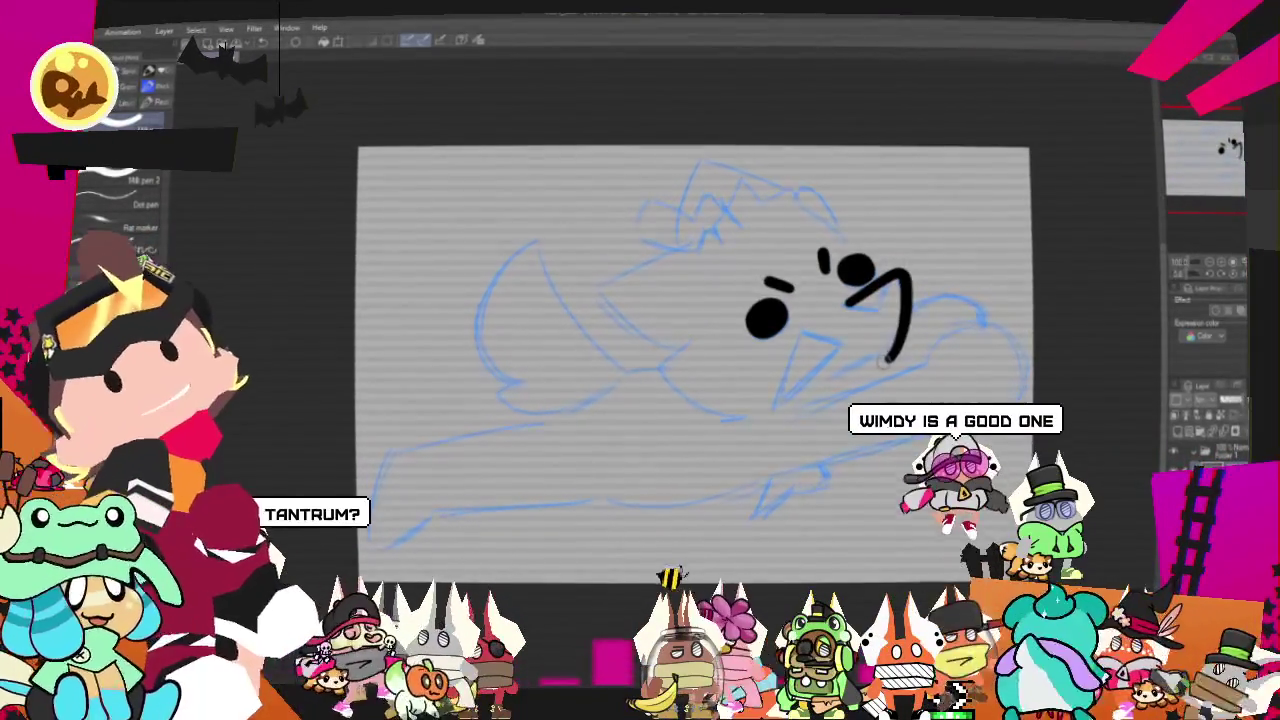
pyautogui.hotkey('ctrl', 'z')
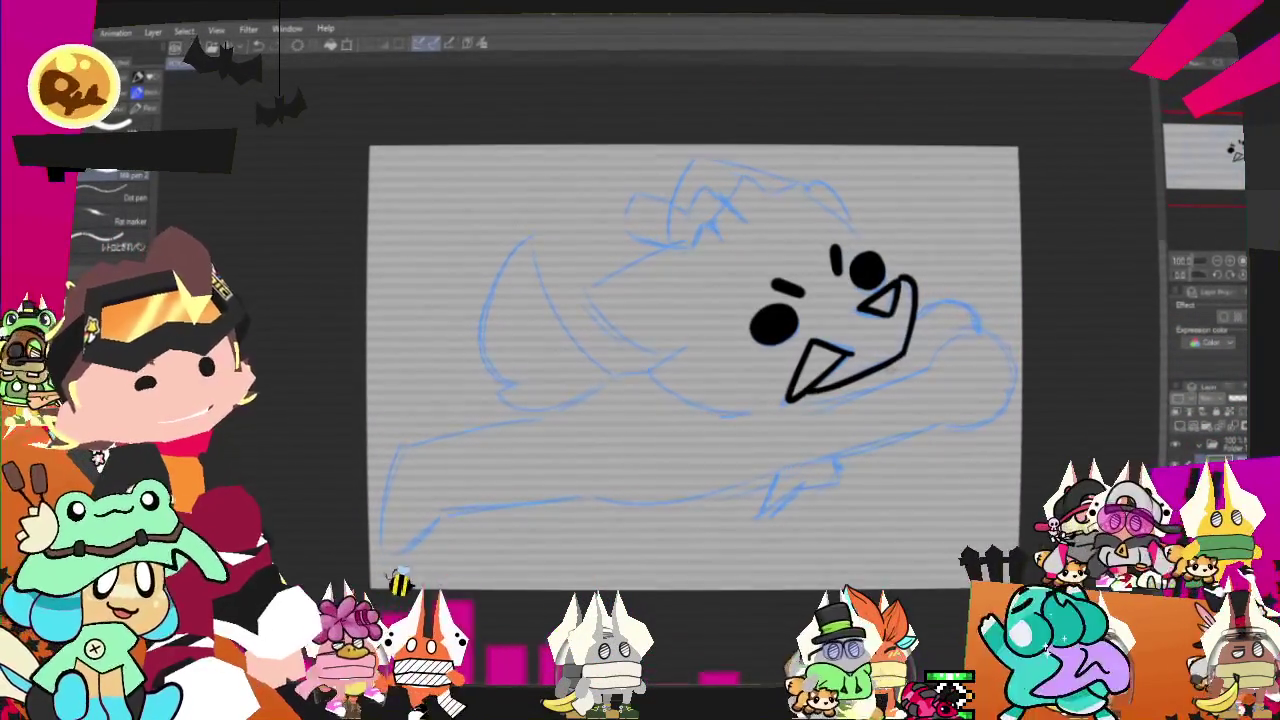
# - Ink the hooked mouth line up to the nose and the ear tip, undoing a stroke toward the eye
pyautogui.moveTo(660, 378); pyautogui.dragTo(790, 398)
pyautogui.moveTo(685, 345); pyautogui.dragTo(660, 377)
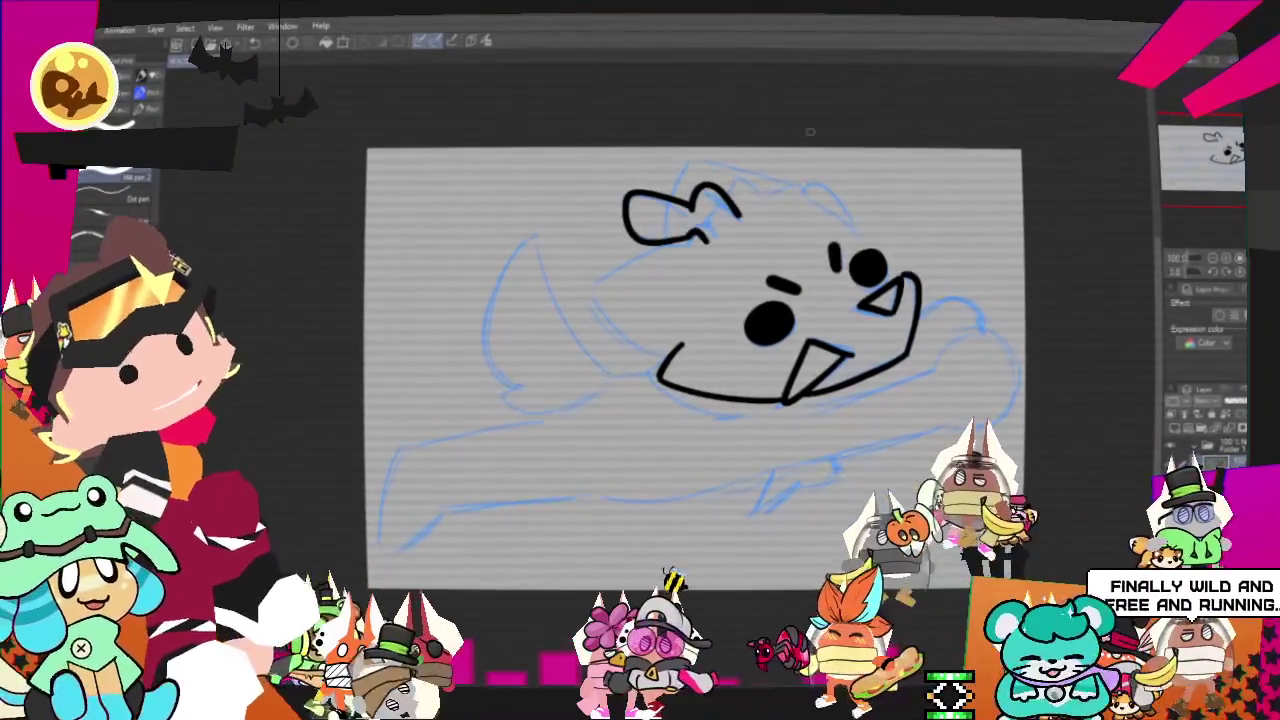
pyautogui.moveTo(738, 208)
pyautogui.mouseDown()
pyautogui.moveTo(742, 178)
pyautogui.moveTo(850, 212)
pyautogui.mouseUp()
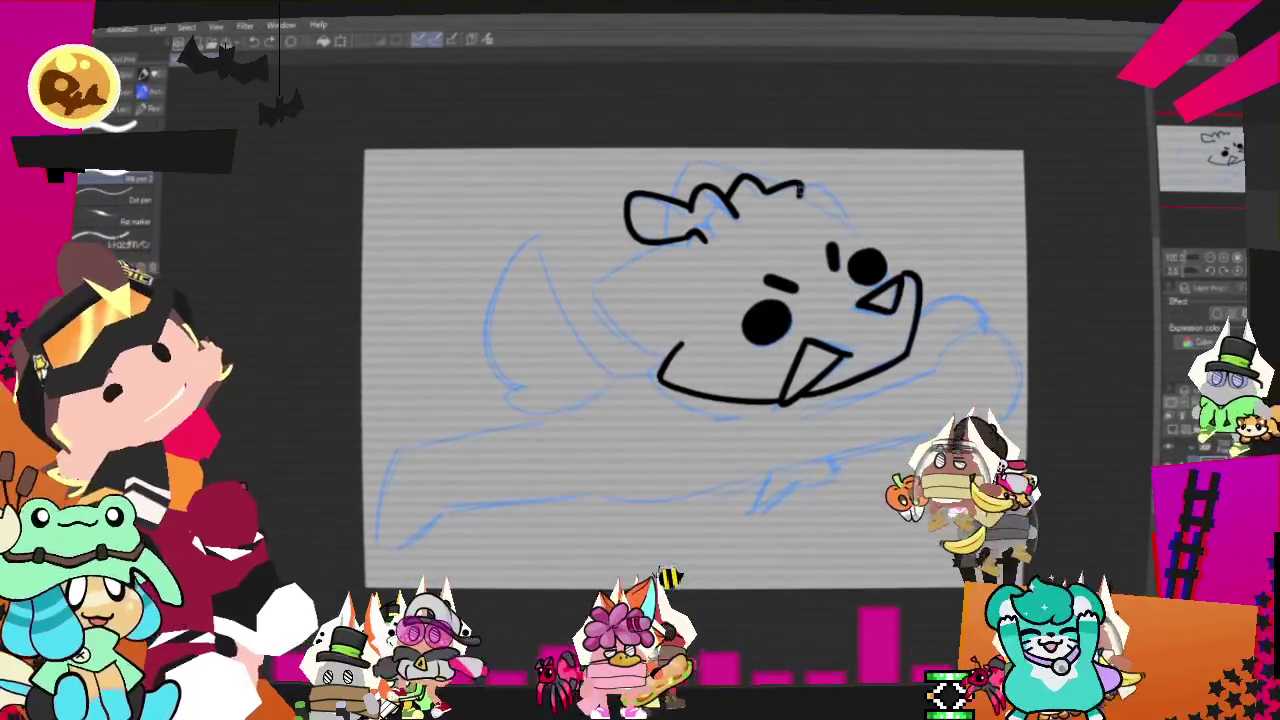
pyautogui.moveTo(842, 205); pyautogui.dragTo(866, 252)
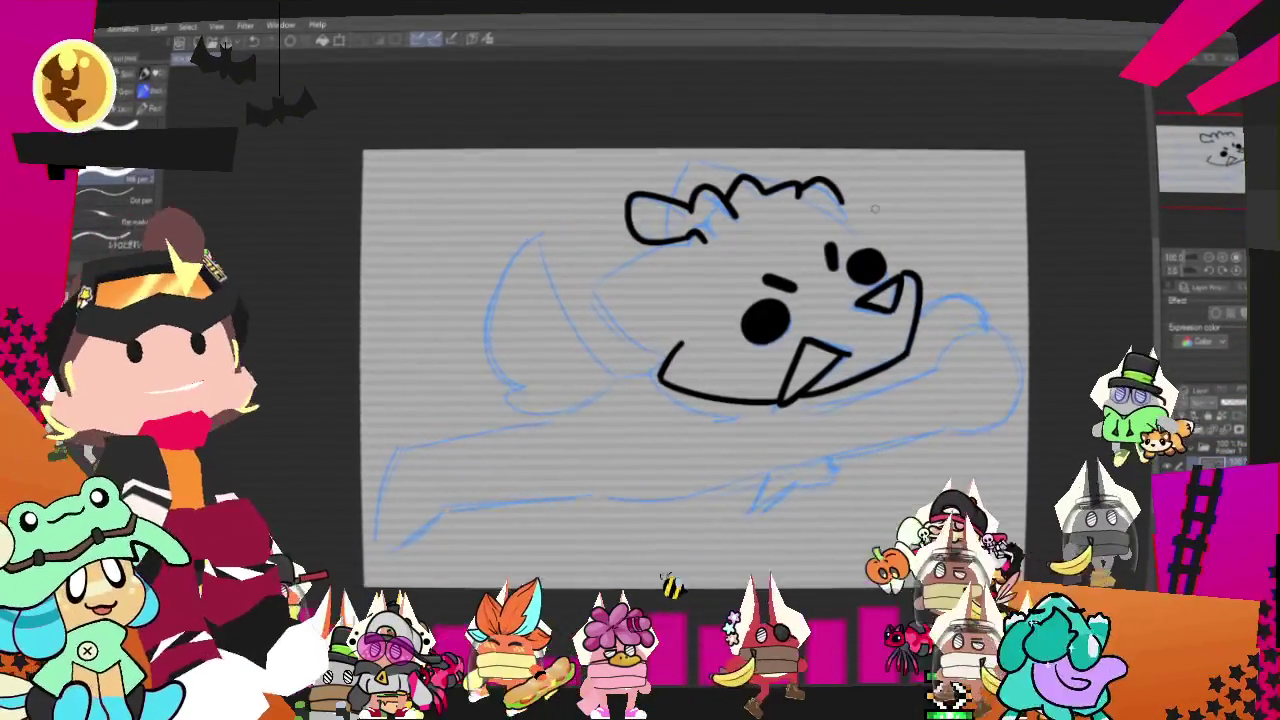
pyautogui.hotkey('ctrl', 'z')
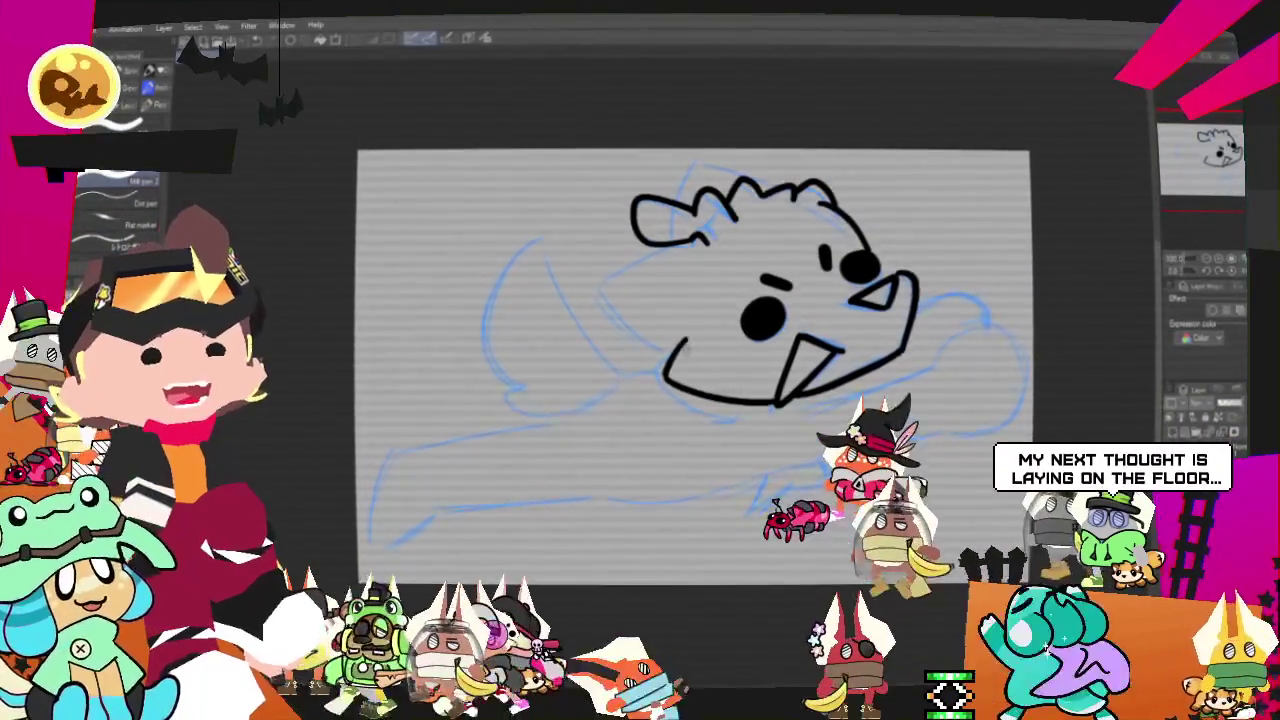
# - Ink the head's left and lower-left contours and redraw the top-left hair spike
pyautogui.moveTo(703, 238); pyautogui.dragTo(665, 370)
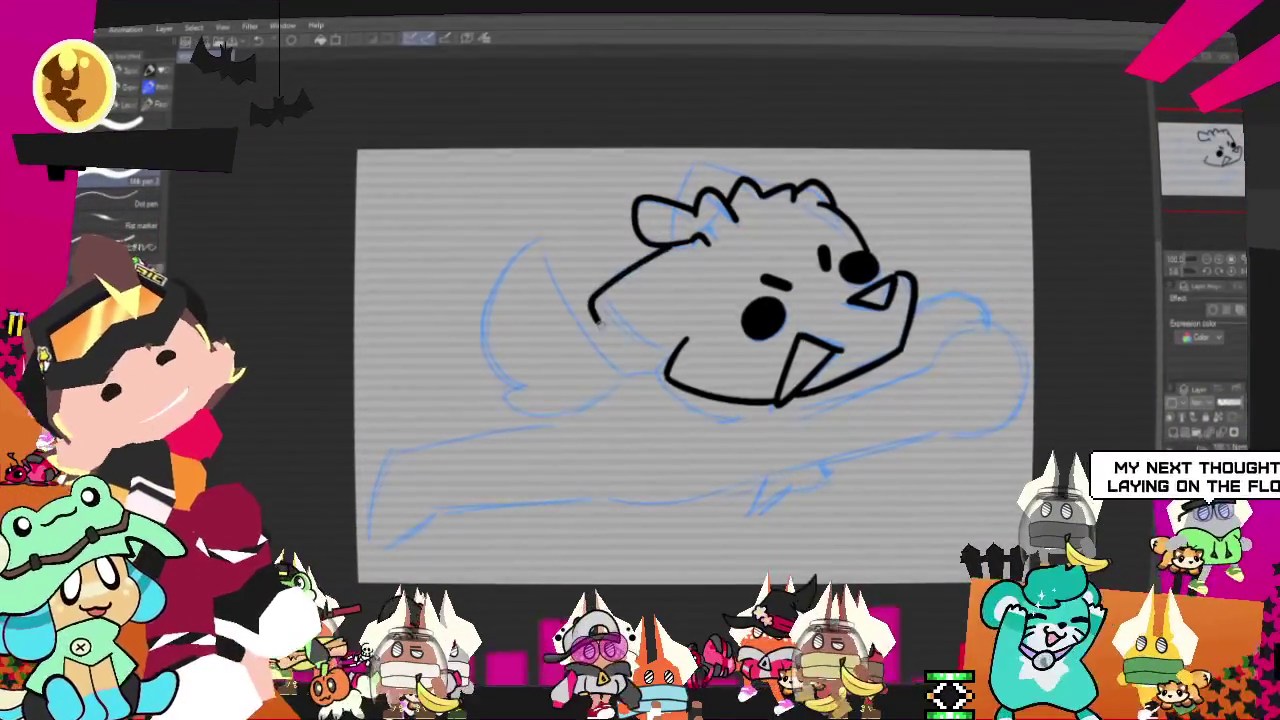
pyautogui.hotkey('ctrl', 'z')
pyautogui.moveTo(703, 238); pyautogui.dragTo(665, 370)
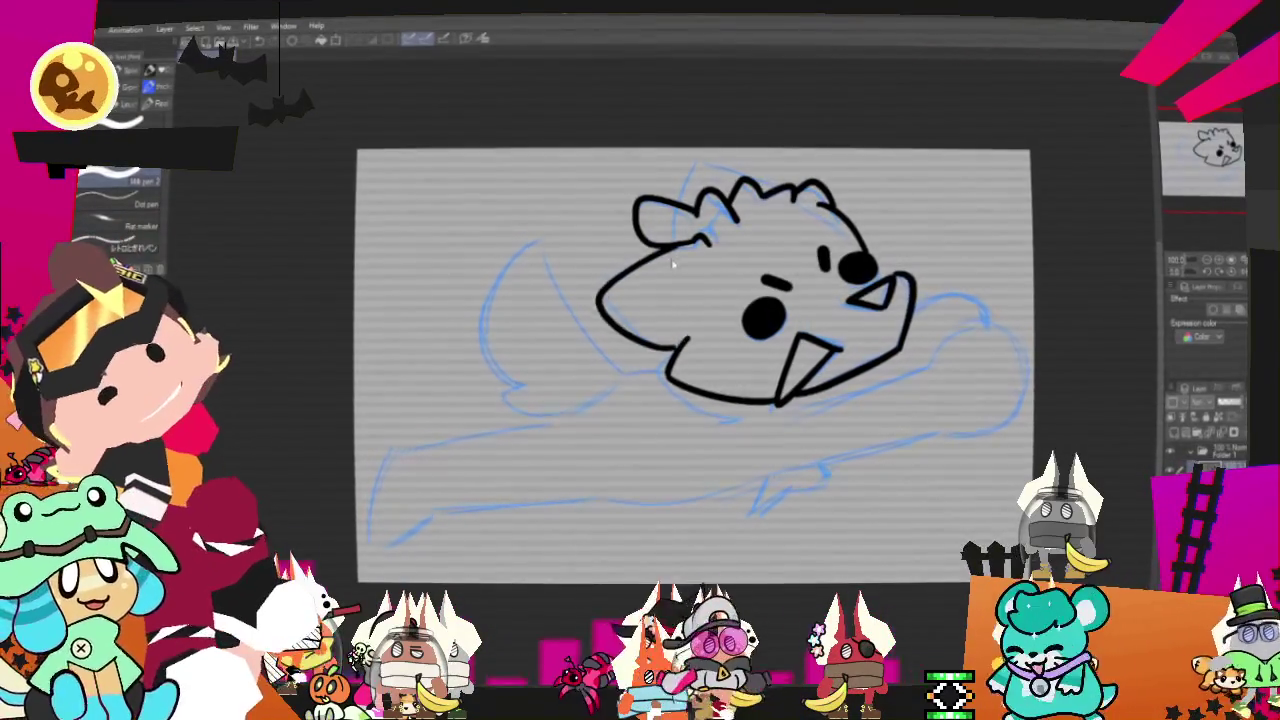
pyautogui.moveTo(603, 278); pyautogui.dragTo(688, 345)
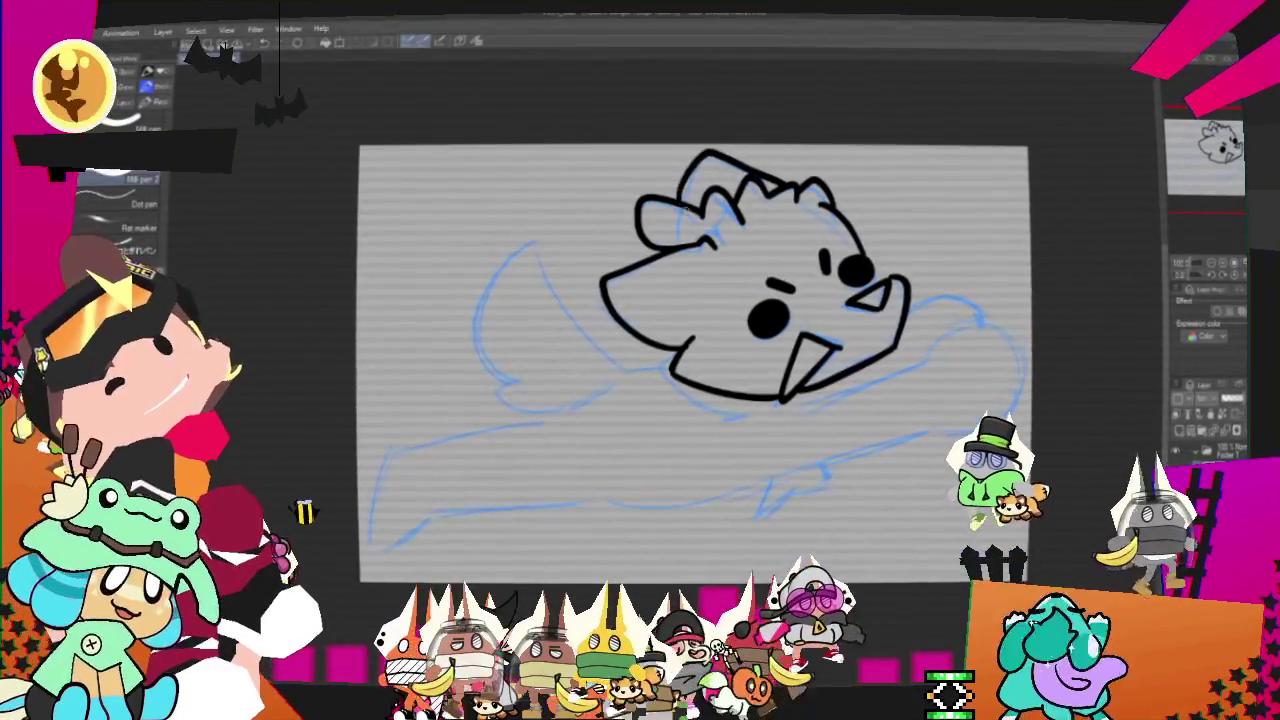
pyautogui.hotkey('ctrl', 'z')
pyautogui.moveTo(688, 198); pyautogui.dragTo(760, 165)
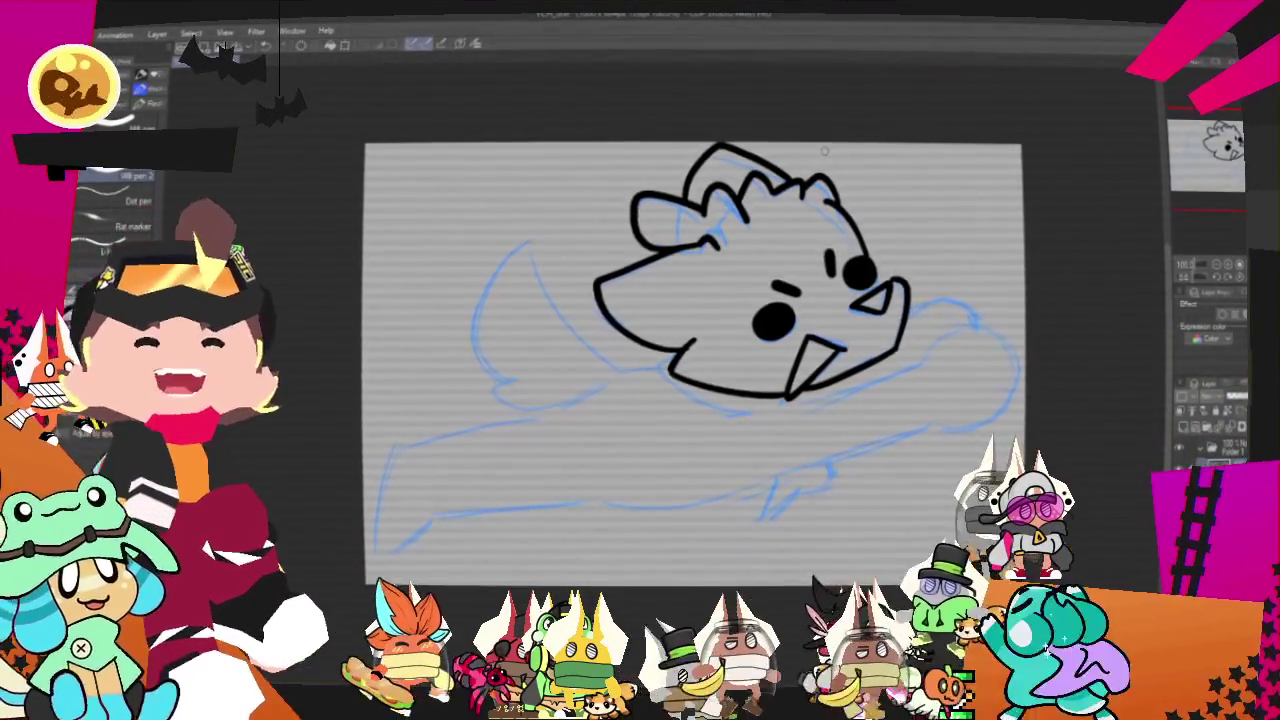
pyautogui.moveTo(700, 400)
pyautogui.mouseDown()
pyautogui.moveTo(726, 360)
pyautogui.moveTo(712, 388)
pyautogui.moveTo(748, 377)
pyautogui.moveTo(740, 389)
pyautogui.mouseUp()
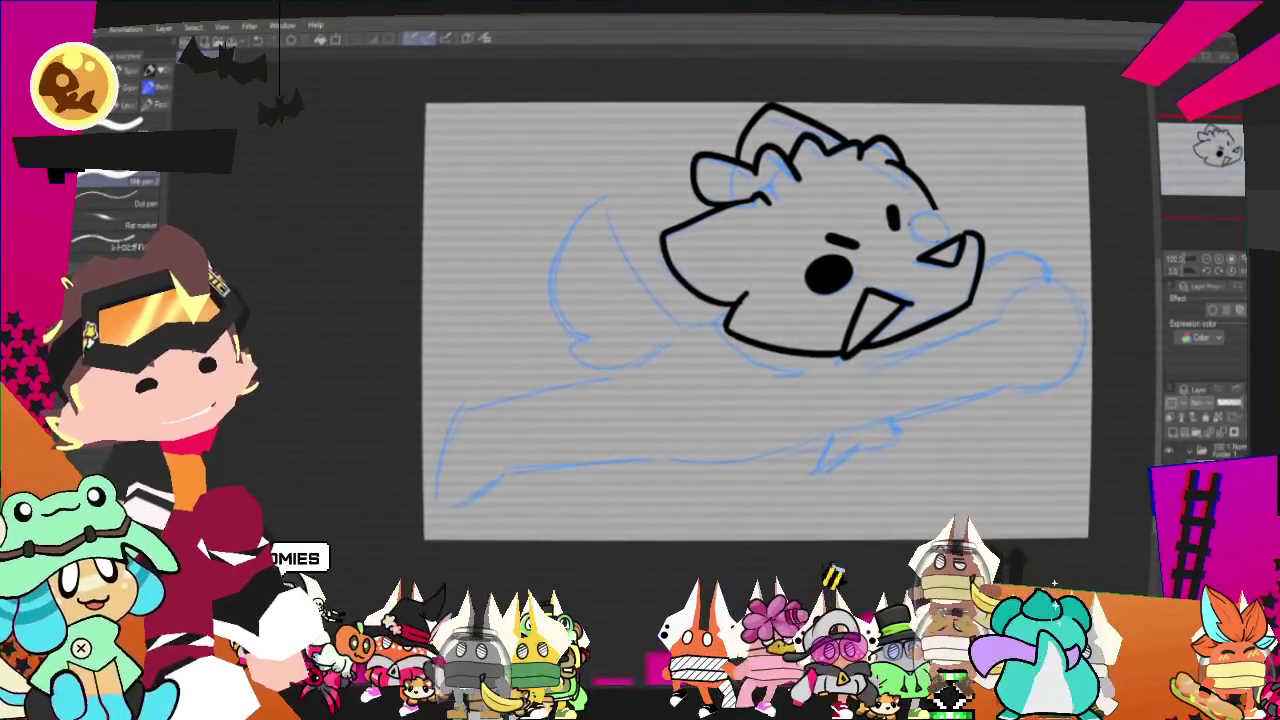
# - Undo the filled stroke below the eye, then ink a small curve by the right eye and a wavy mouth under the nose
pyautogui.hotkey('ctrl', 'z')
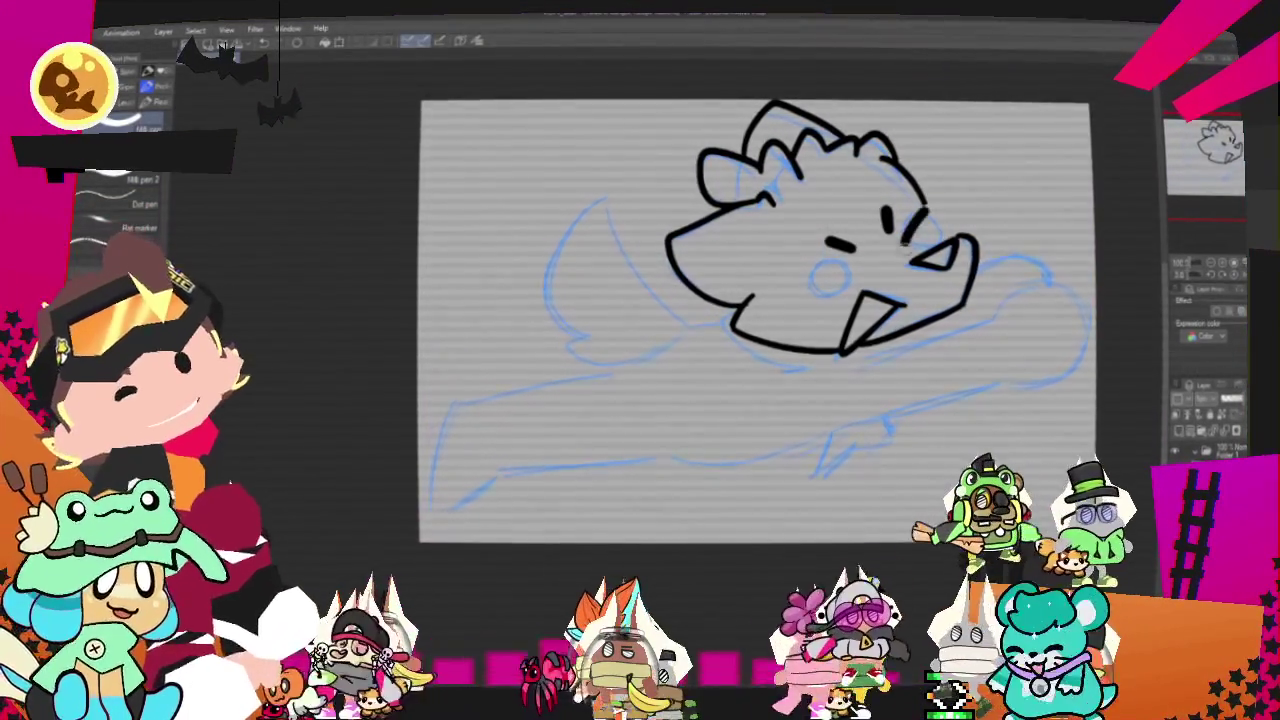
pyautogui.moveTo(924, 210); pyautogui.dragTo(917, 240)
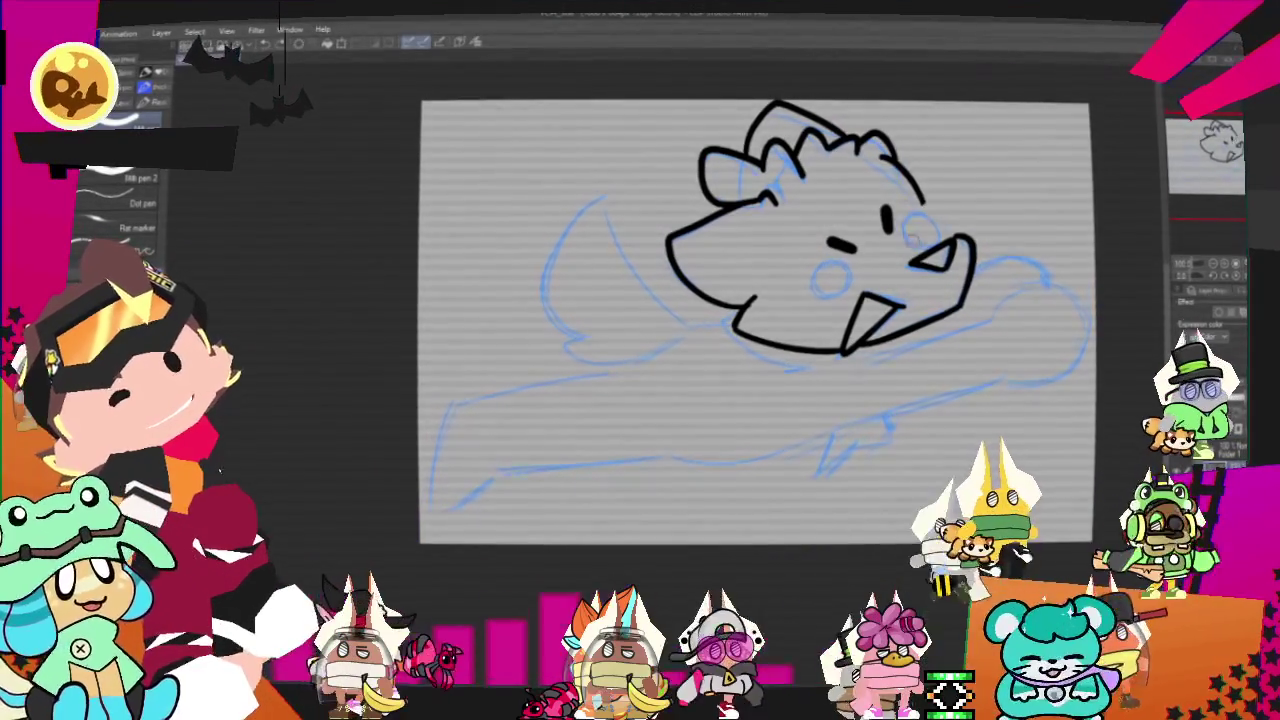
pyautogui.moveTo(805, 272); pyautogui.dragTo(860, 266)
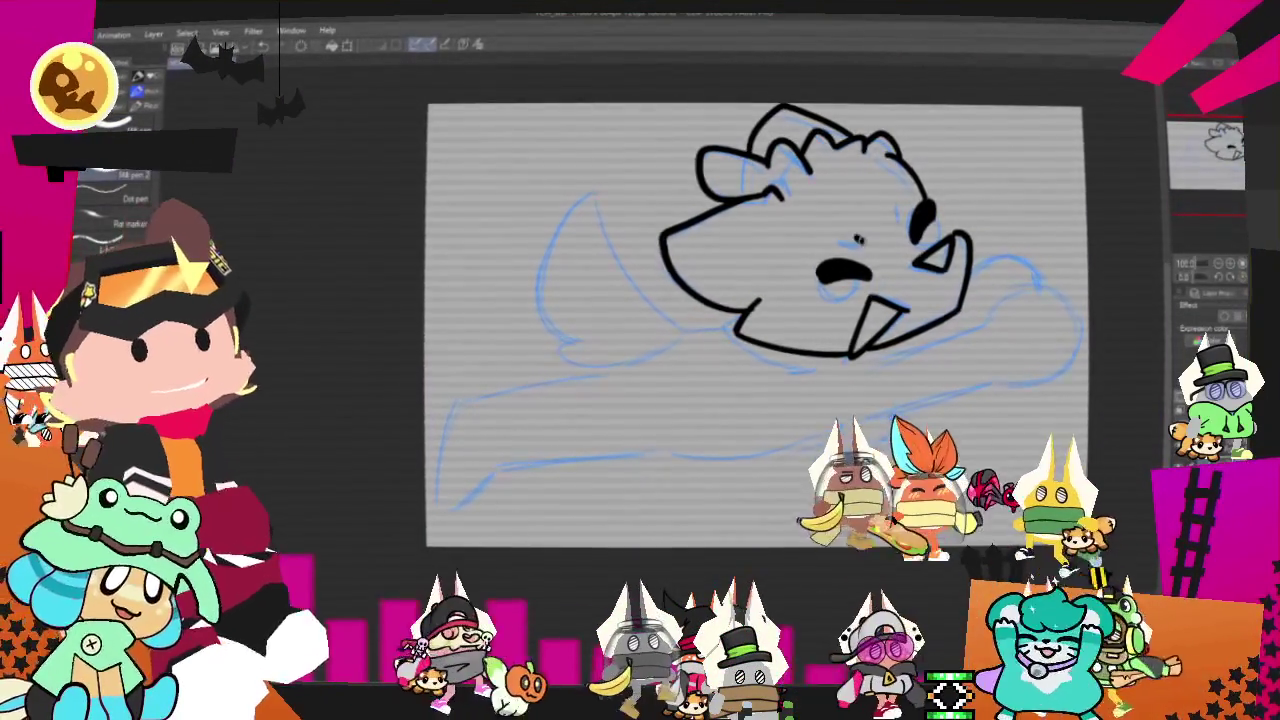
# - Add a short stroke by the right eye and redraw the fist looping down toward the arm
pyautogui.moveTo(897, 205); pyautogui.dragTo(897, 228)
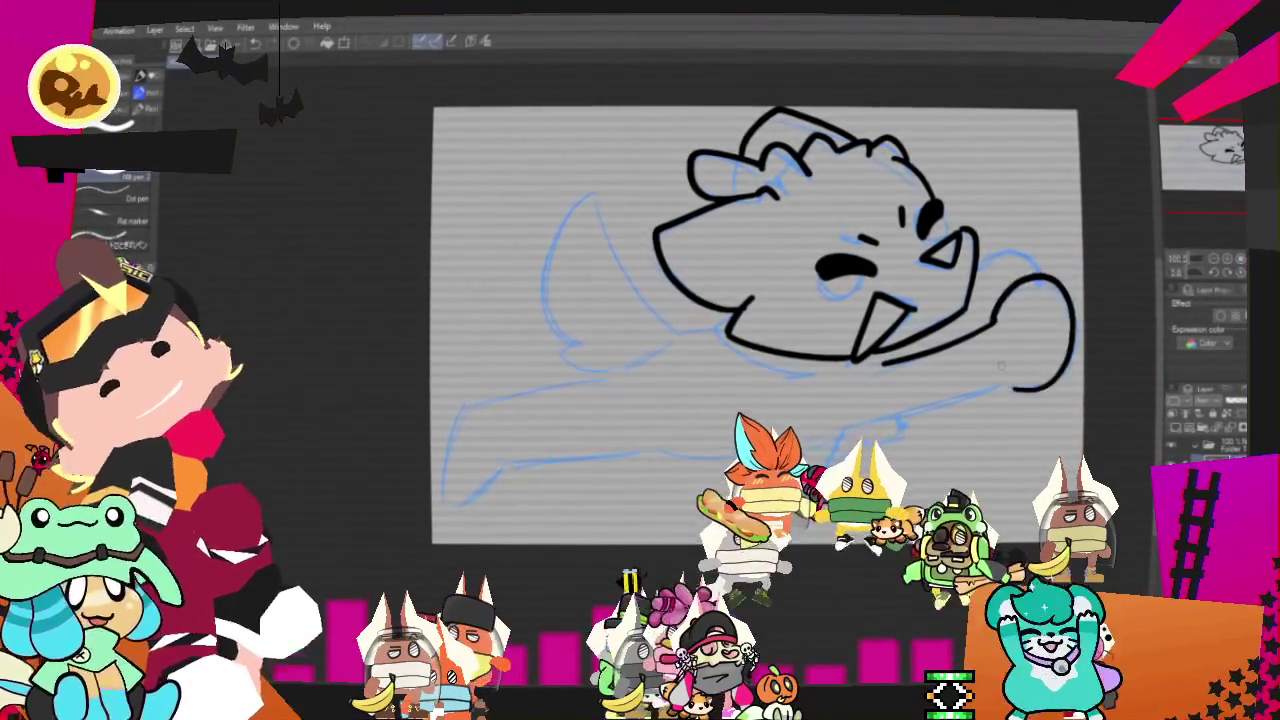
pyautogui.hotkey('ctrl', 'z')
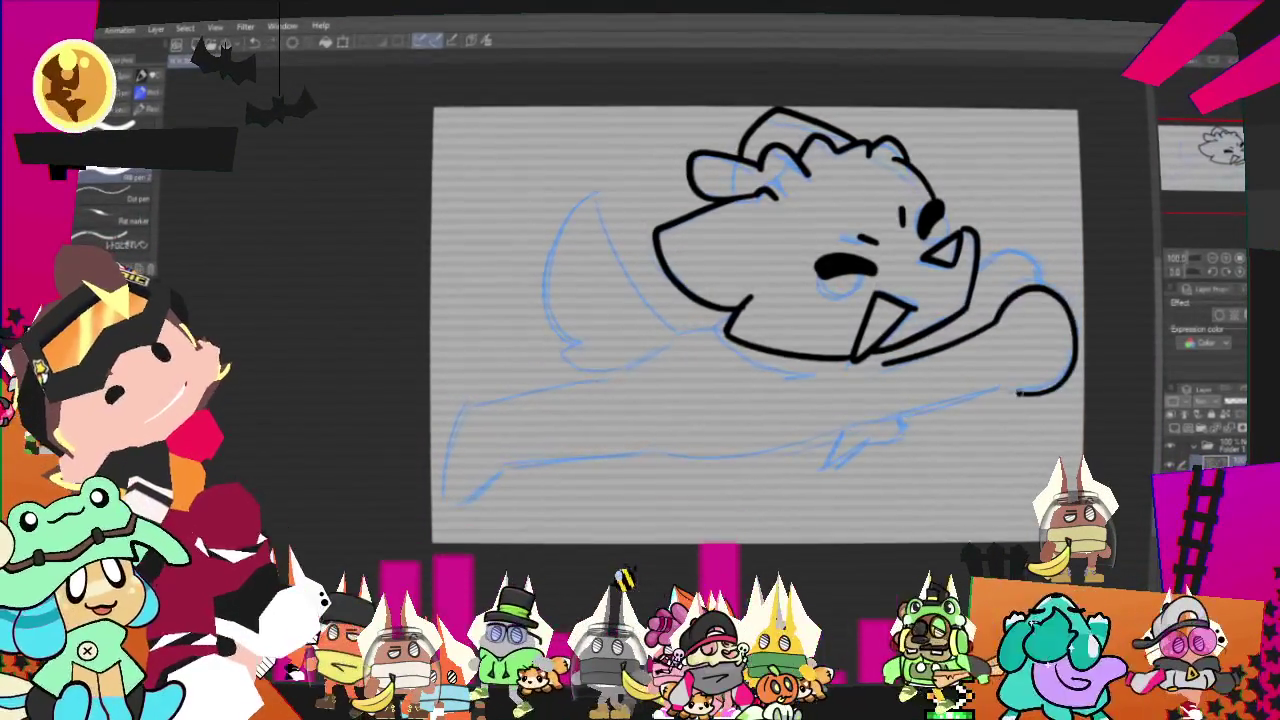
pyautogui.hotkey('ctrl', 'y')
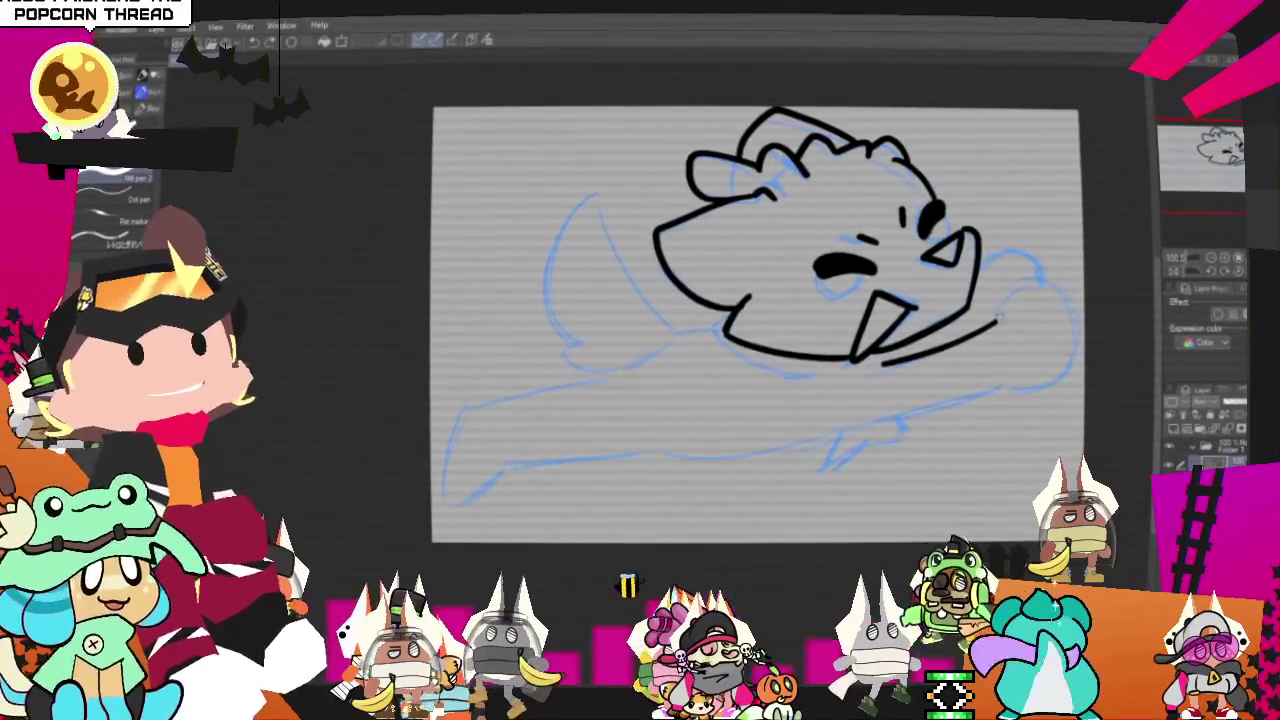
pyautogui.hotkey('ctrl', 'z')
pyautogui.moveTo(995, 320)
pyautogui.mouseDown()
pyautogui.moveTo(965, 402)
pyautogui.moveTo(860, 432)
pyautogui.mouseUp()
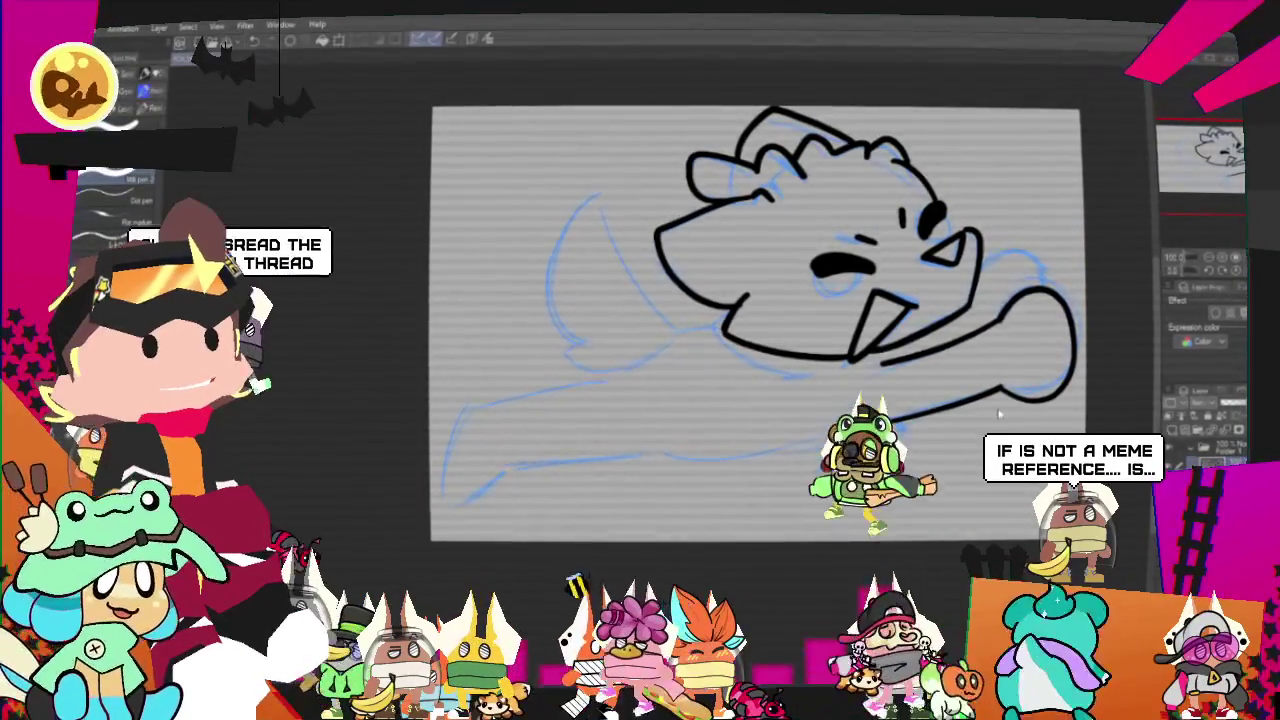
pyautogui.hotkey('ctrl', 'z')
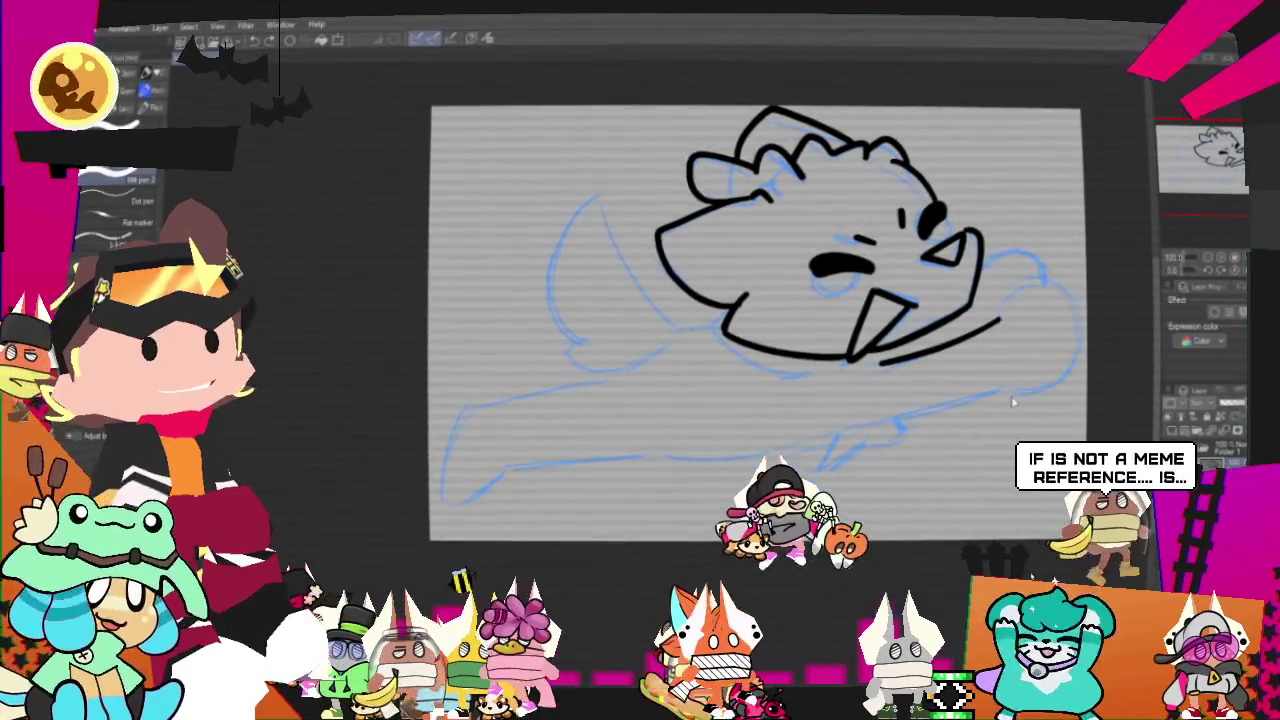
pyautogui.moveTo(1035, 285)
pyautogui.mouseDown()
pyautogui.moveTo(930, 405)
pyautogui.moveTo(848, 422)
pyautogui.mouseUp()
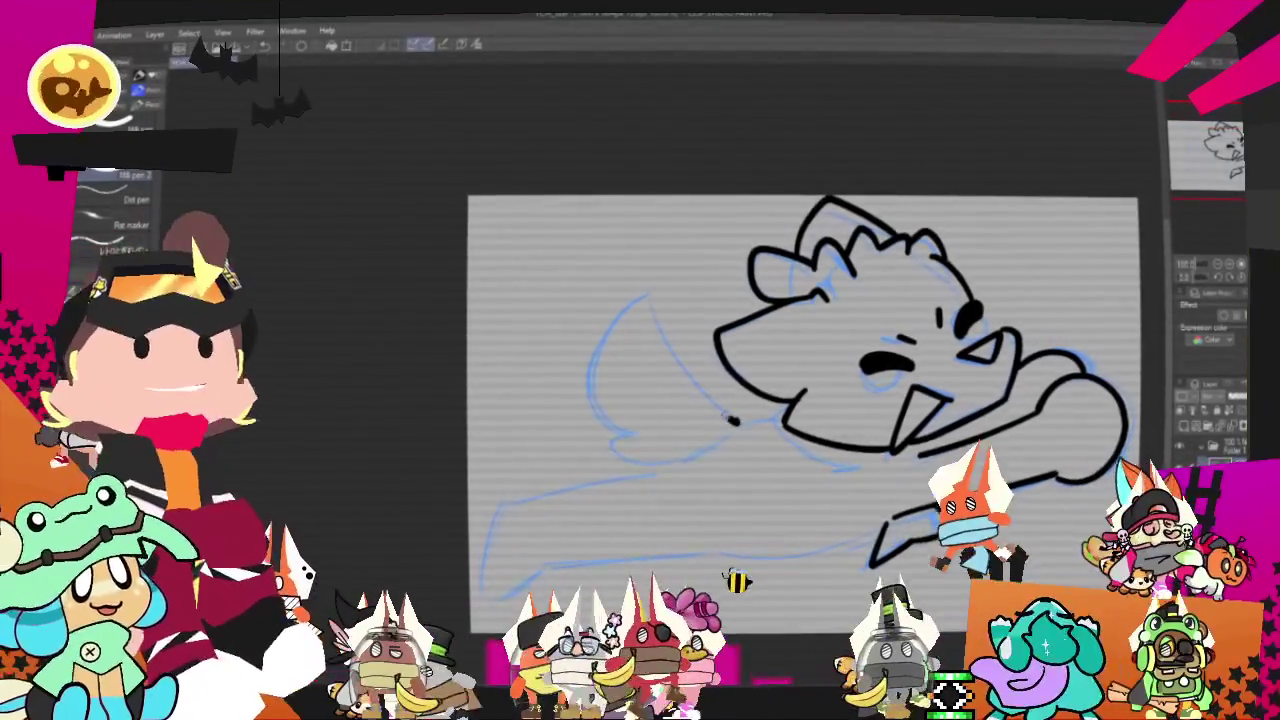
# - Ink the wing shape's front edge, left curve, lower arm edge and closed bottom
pyautogui.moveTo(733, 422)
pyautogui.mouseDown()
pyautogui.moveTo(648, 300)
pyautogui.moveTo(625, 432)
pyautogui.mouseUp()
pyautogui.moveTo(1055, 475); pyautogui.dragTo(875, 560)
pyautogui.moveTo(608, 440)
pyautogui.mouseDown()
pyautogui.moveTo(697, 455)
pyautogui.moveTo(770, 420)
pyautogui.mouseUp()
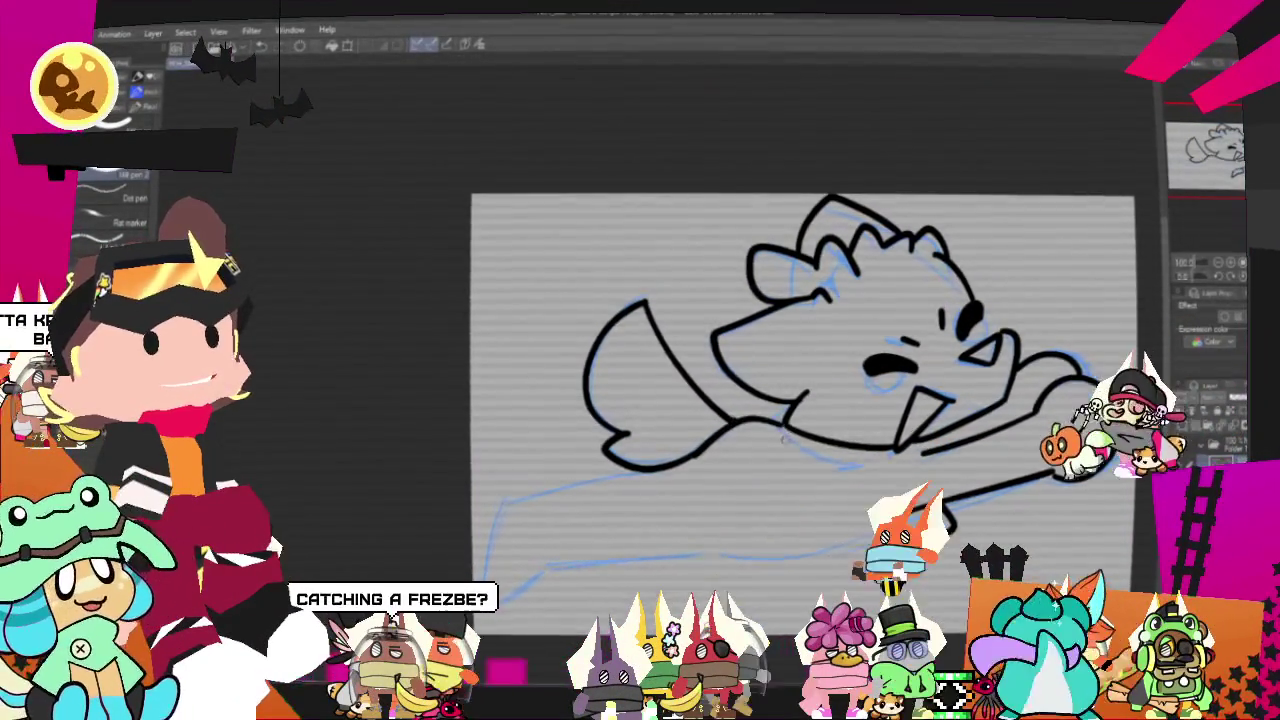
pyautogui.moveTo(800, 400); pyautogui.dragTo(840, 313)
pyautogui.moveTo(792, 417); pyautogui.dragTo(800, 403)
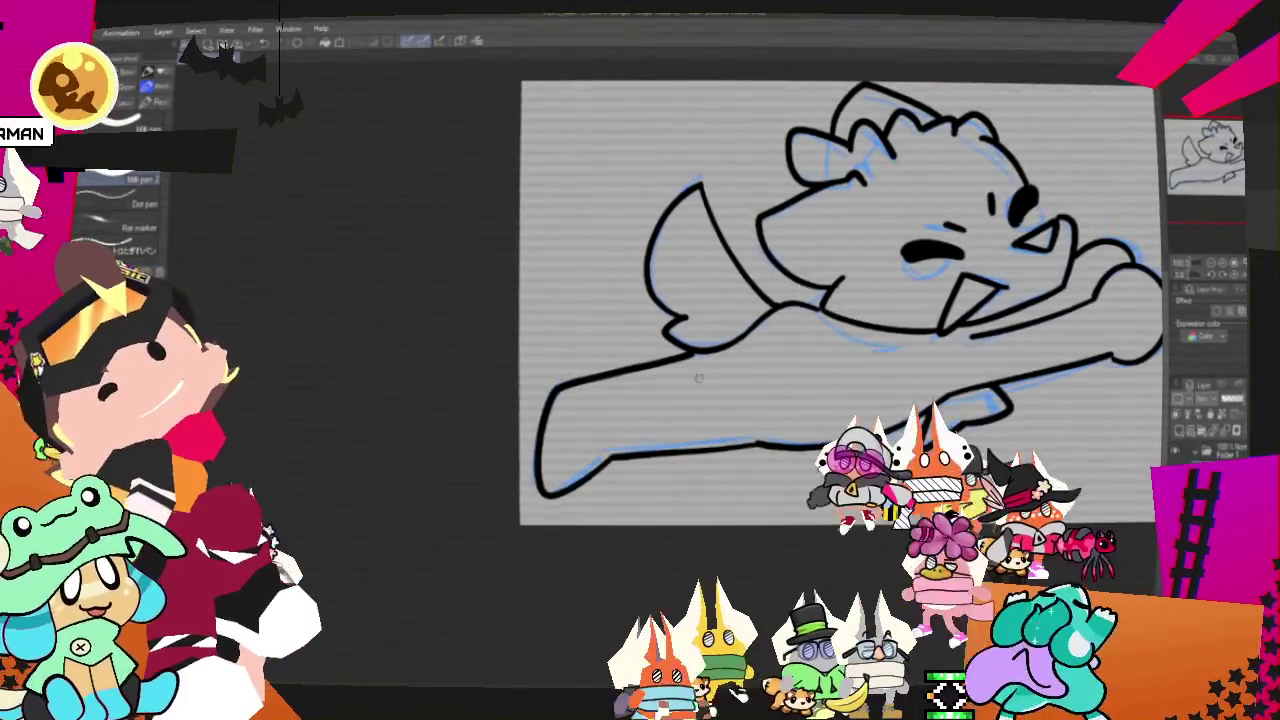
pyautogui.moveTo(698, 376); pyautogui.dragTo(596, 494)
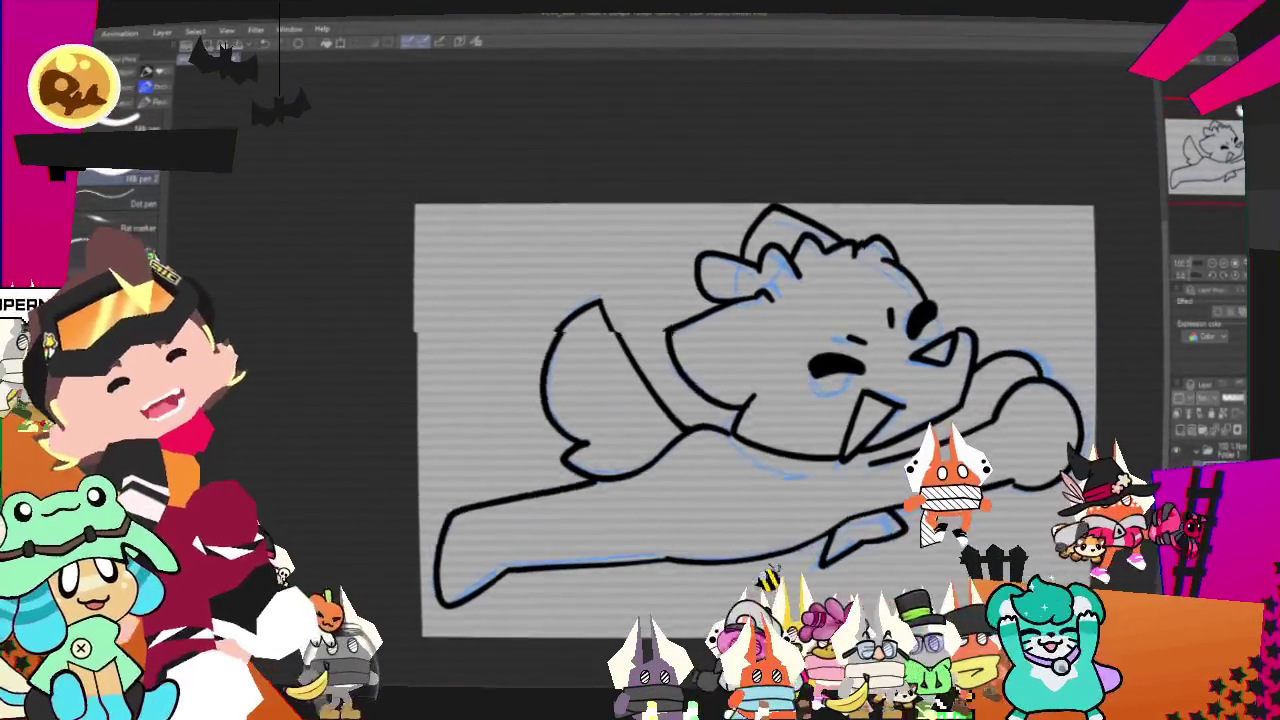
pyautogui.moveTo(750, 400); pyautogui.dragTo(722, 370)
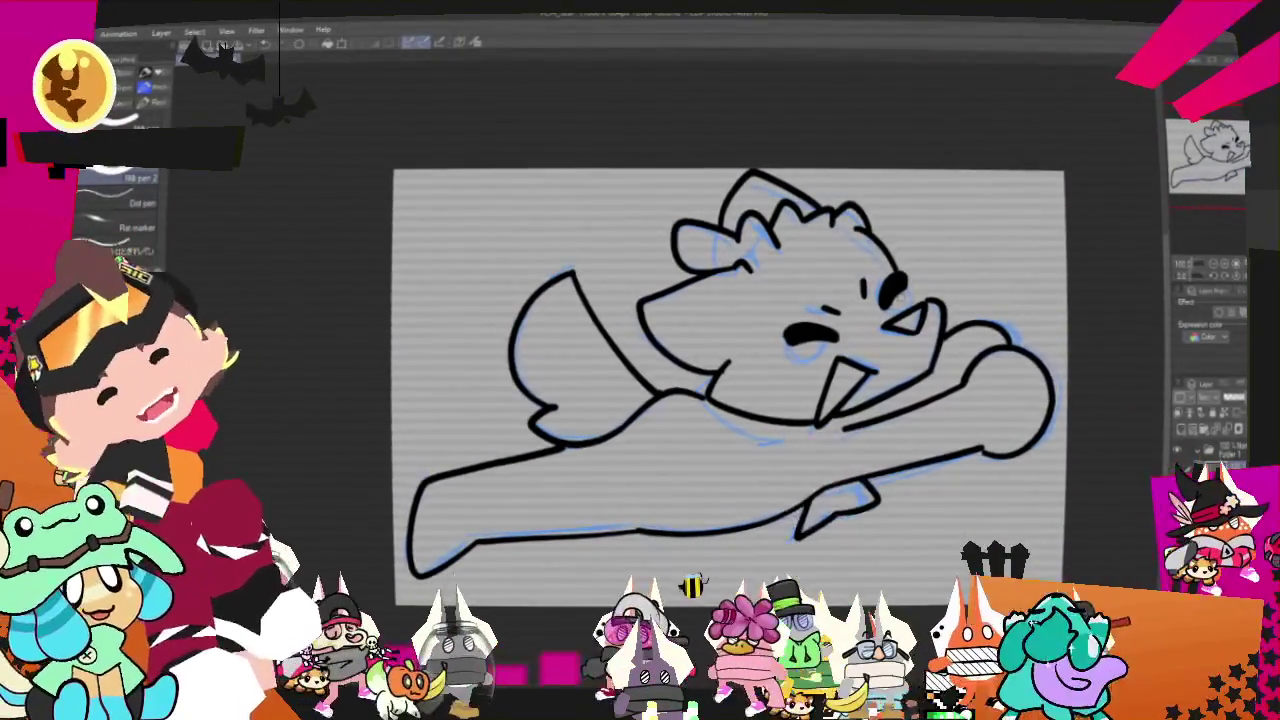
pyautogui.moveTo(730, 390); pyautogui.dragTo(706, 337)
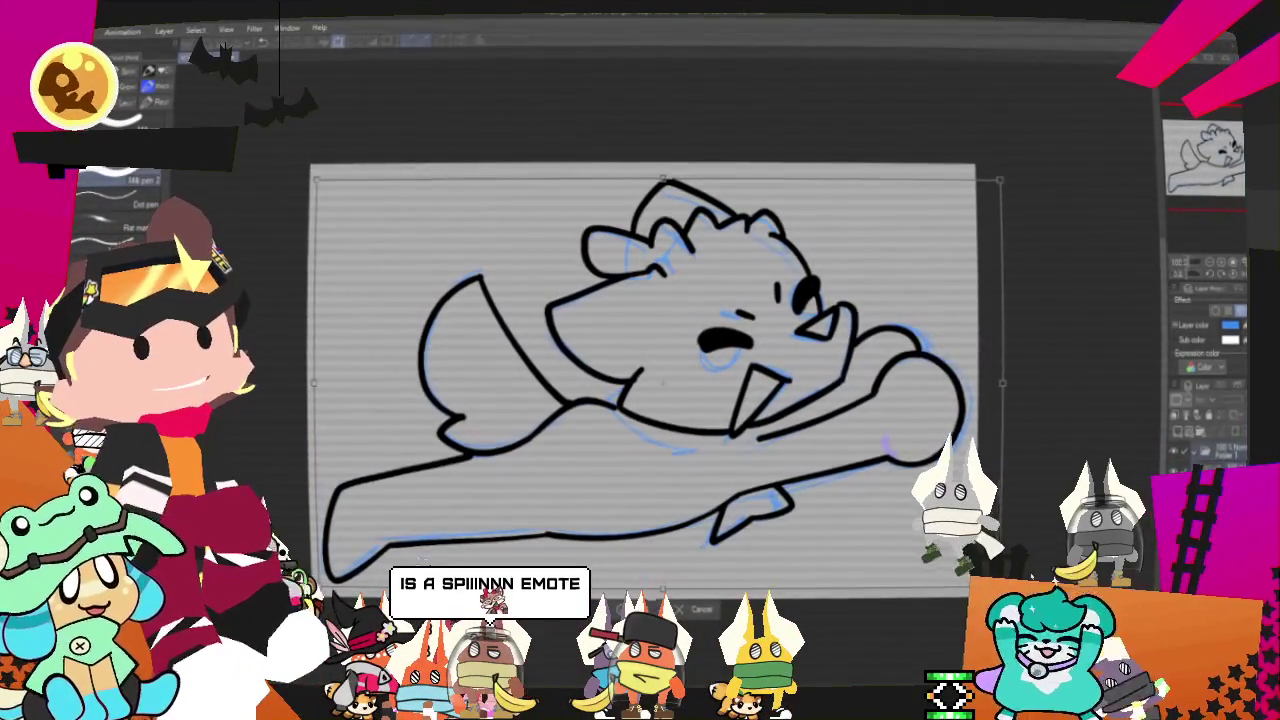
# - Shift the view right to review the line art, then select the Fill tool
pyautogui.moveTo(1222, 198); pyautogui.dragTo(1226, 172)
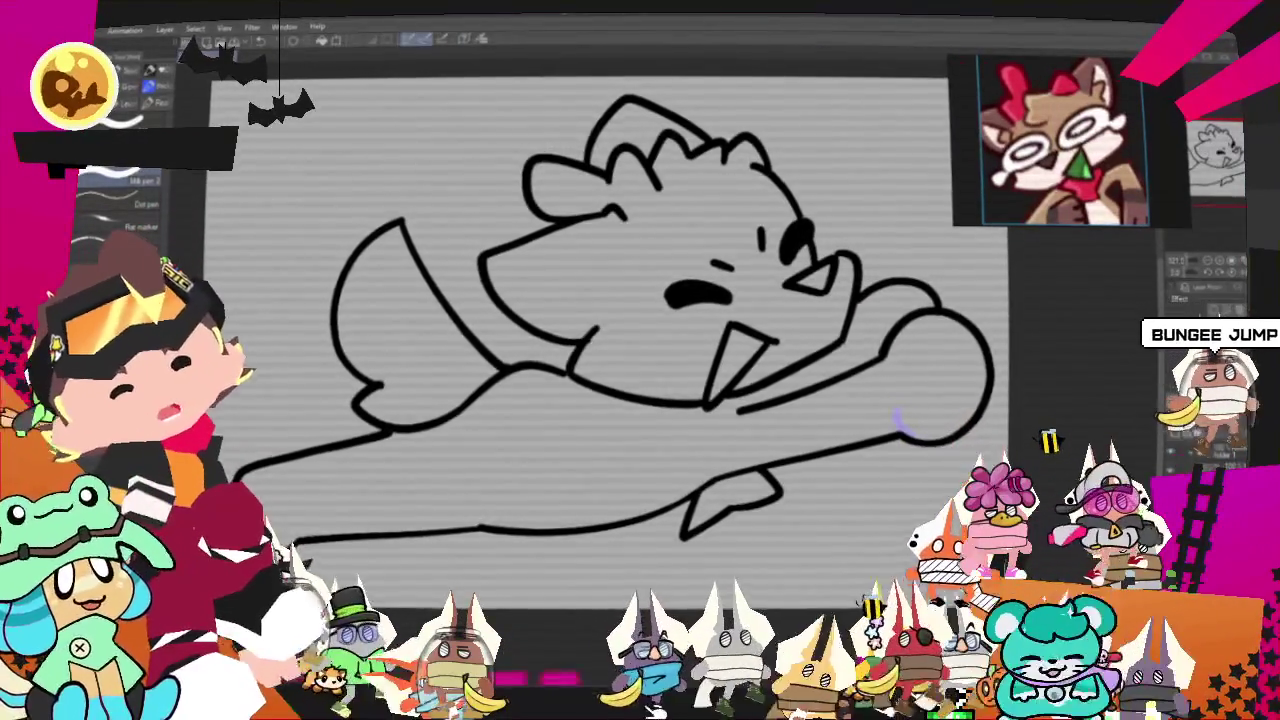
pyautogui.press('g')
pyautogui.click(553, 438)
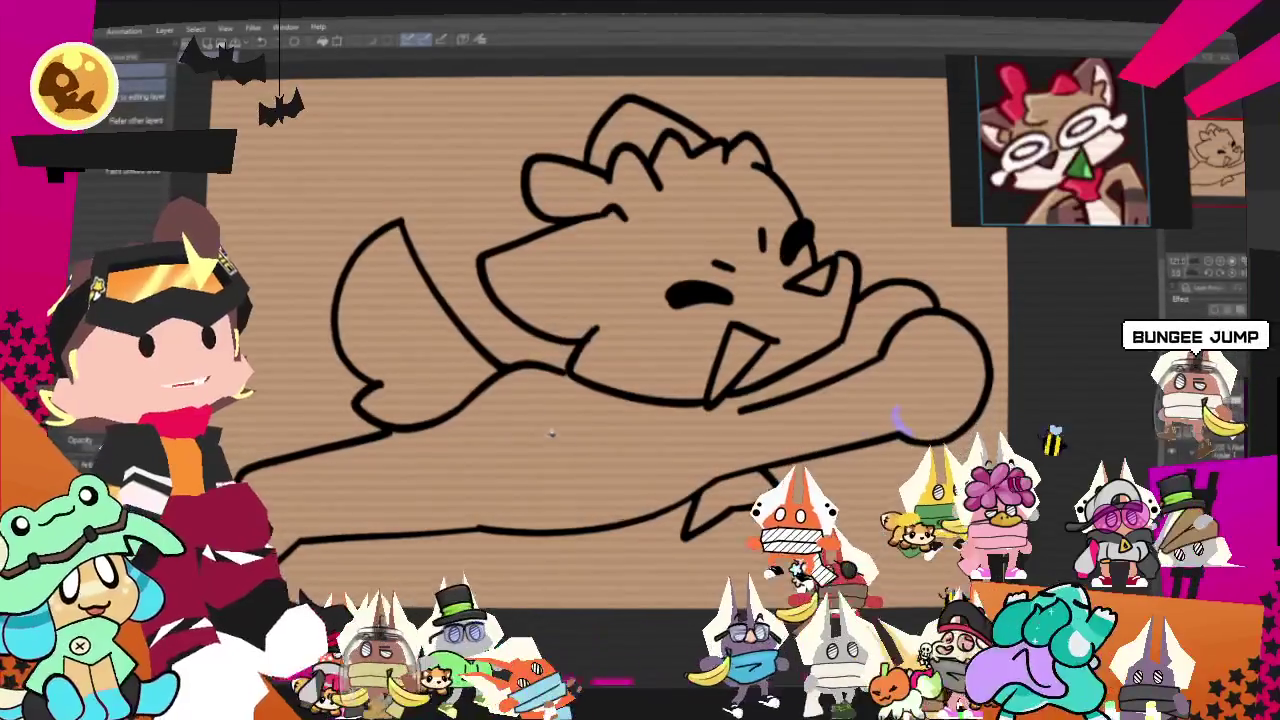
pyautogui.scroll(5, 960, 395)
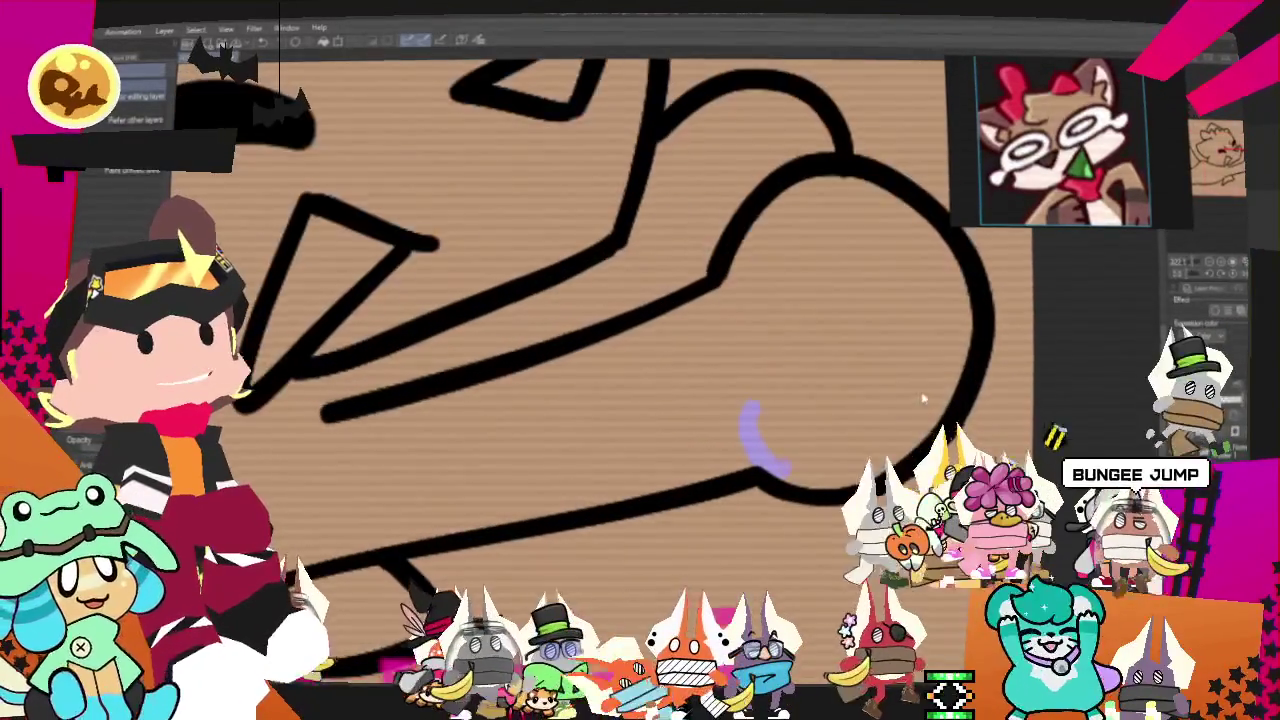
pyautogui.hotkey('ctrl', 'z')
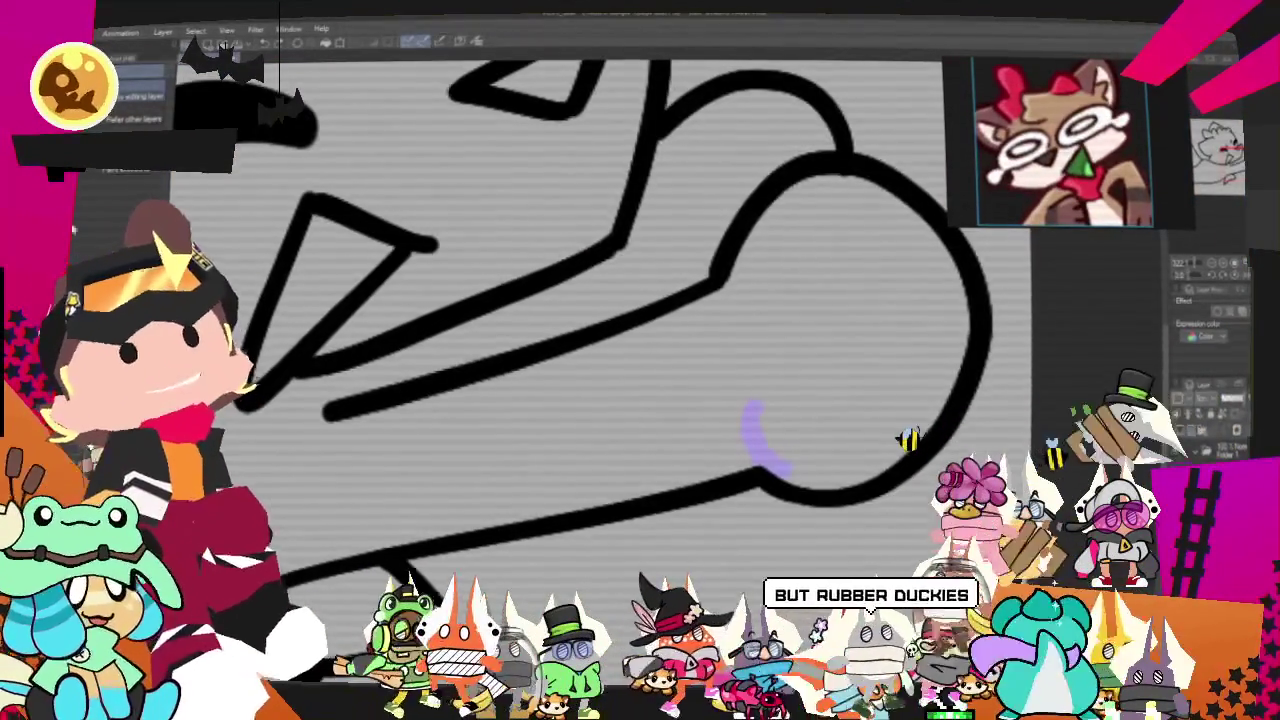
pyautogui.press('p')
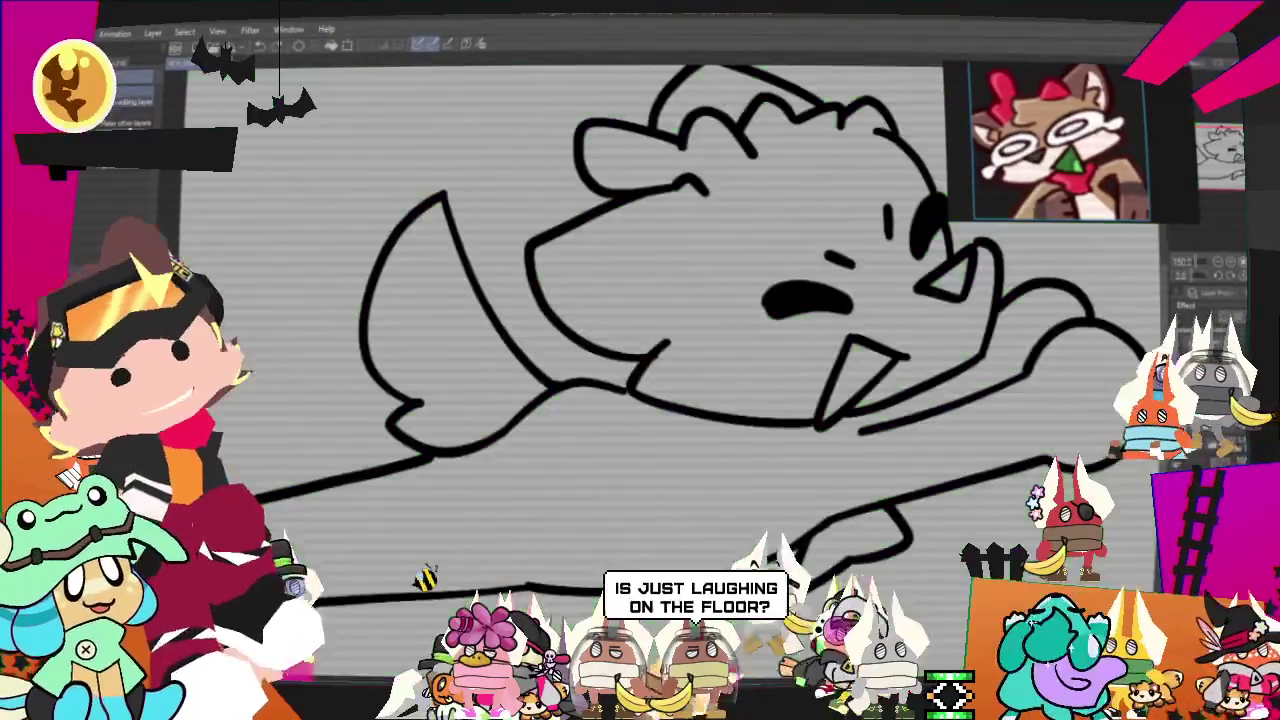
pyautogui.click(858, 372)
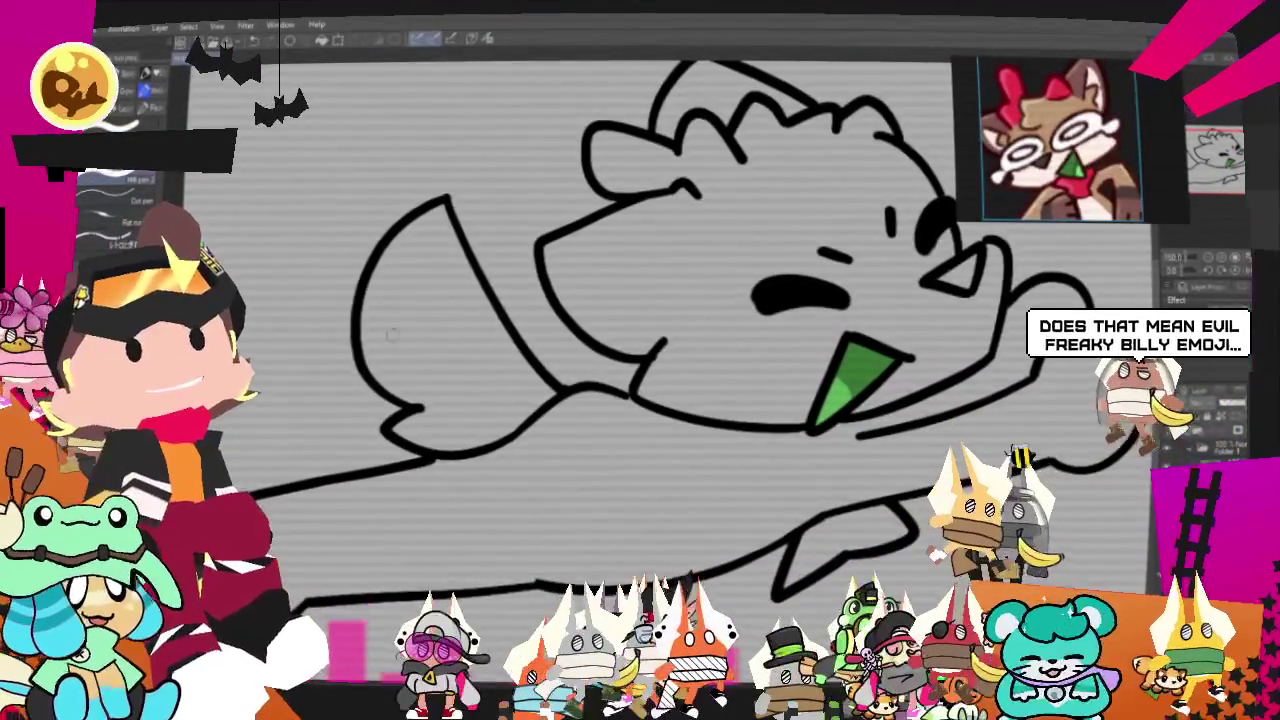
# - Fill the dog's head, body and arm with tan
pyautogui.press('g')
pyautogui.click(863, 241)
pyautogui.click(734, 441)
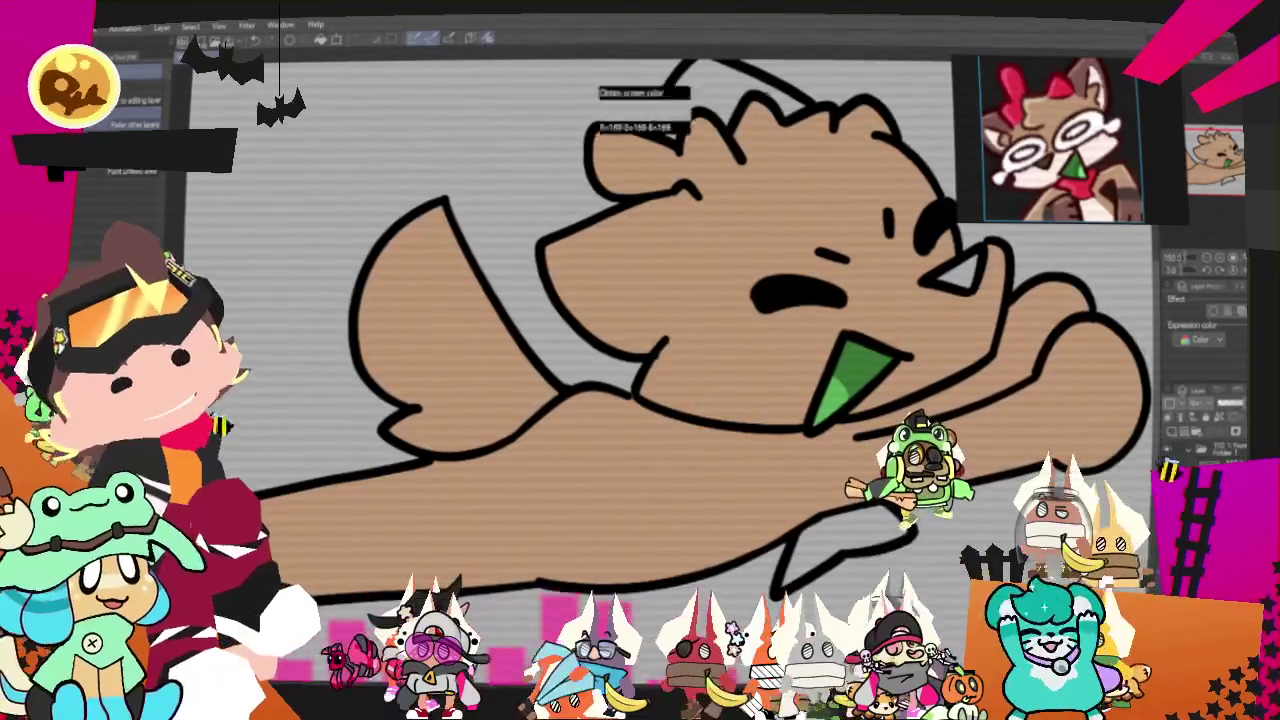
pyautogui.scroll(-2, 640, 380)
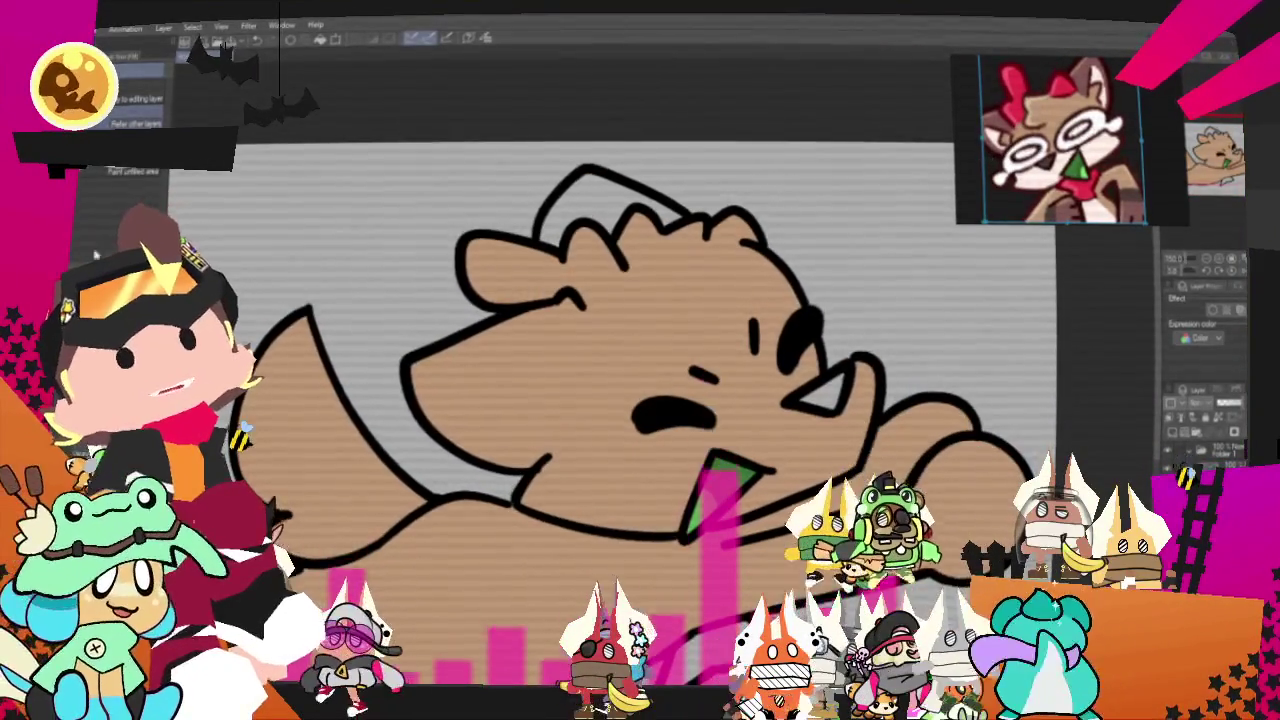
# - Draw an ear divider line, fill the ear and head tuft dark brown, and undo the forehead stroke
pyautogui.press('p')
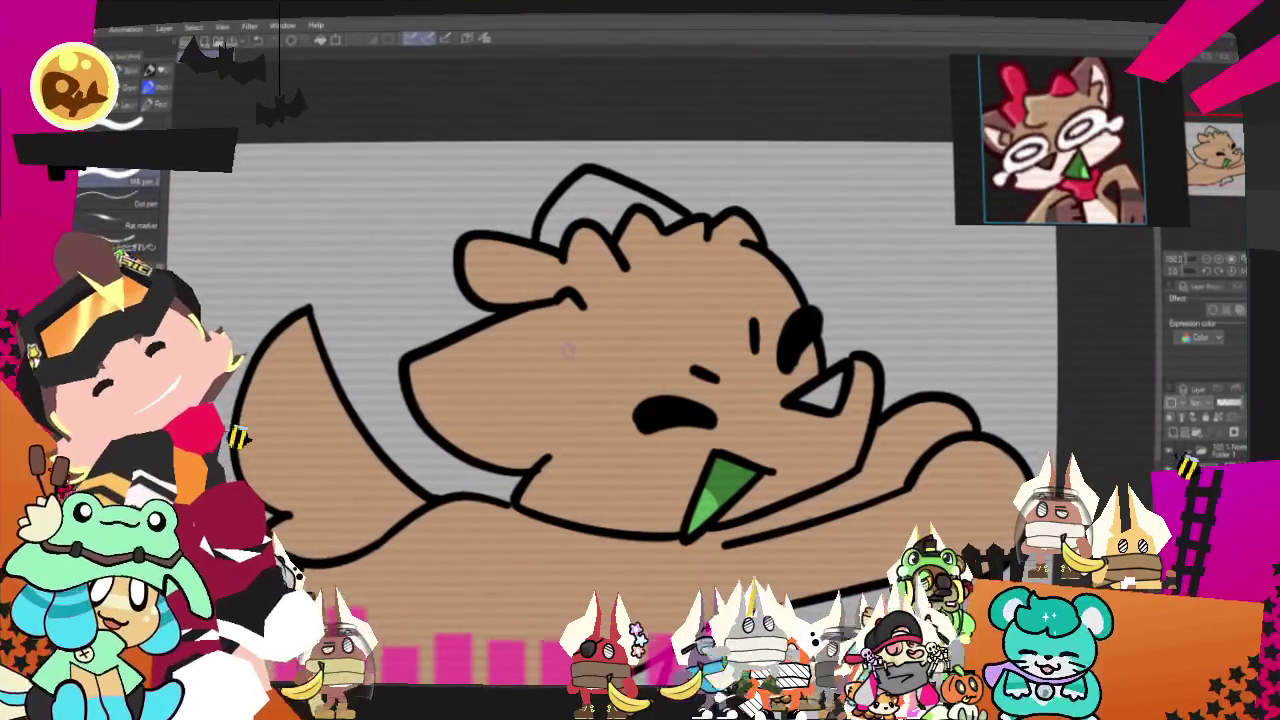
pyautogui.moveTo(575, 313)
pyautogui.mouseDown()
pyautogui.moveTo(540, 362)
pyautogui.moveTo(548, 452)
pyautogui.mouseUp()
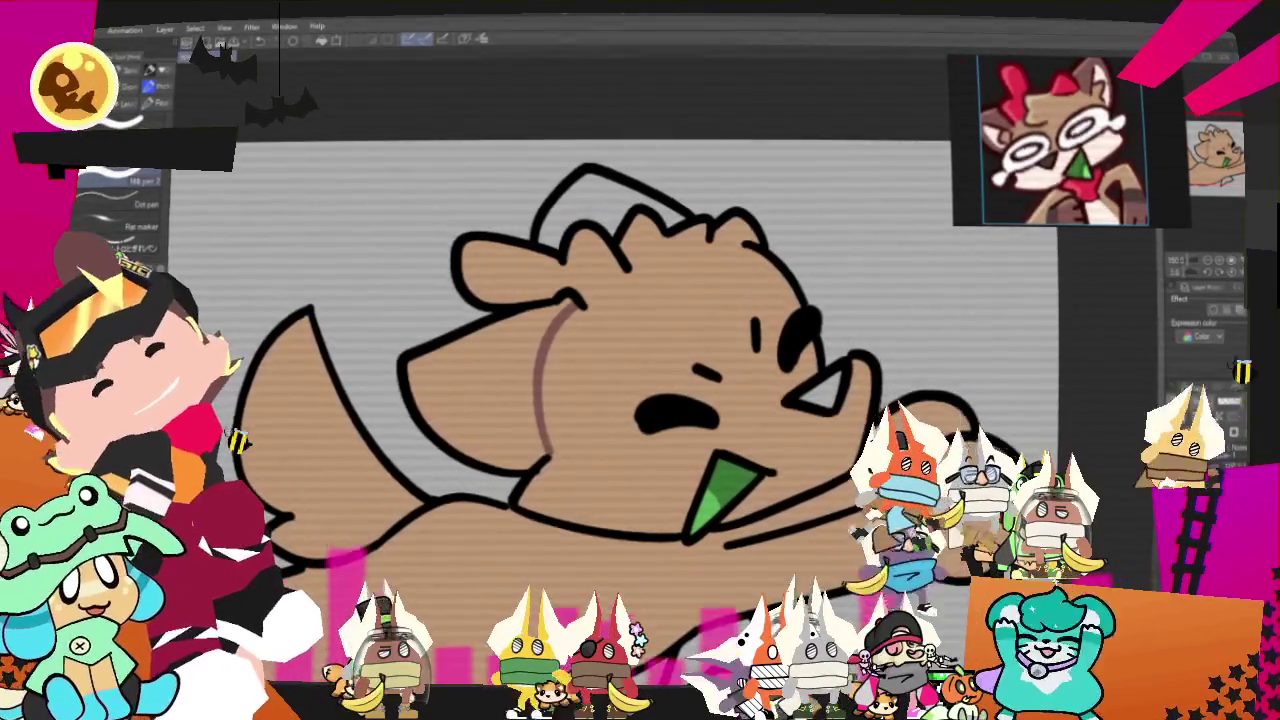
pyautogui.press('g')
pyautogui.click(480, 390)
pyautogui.click(612, 195)
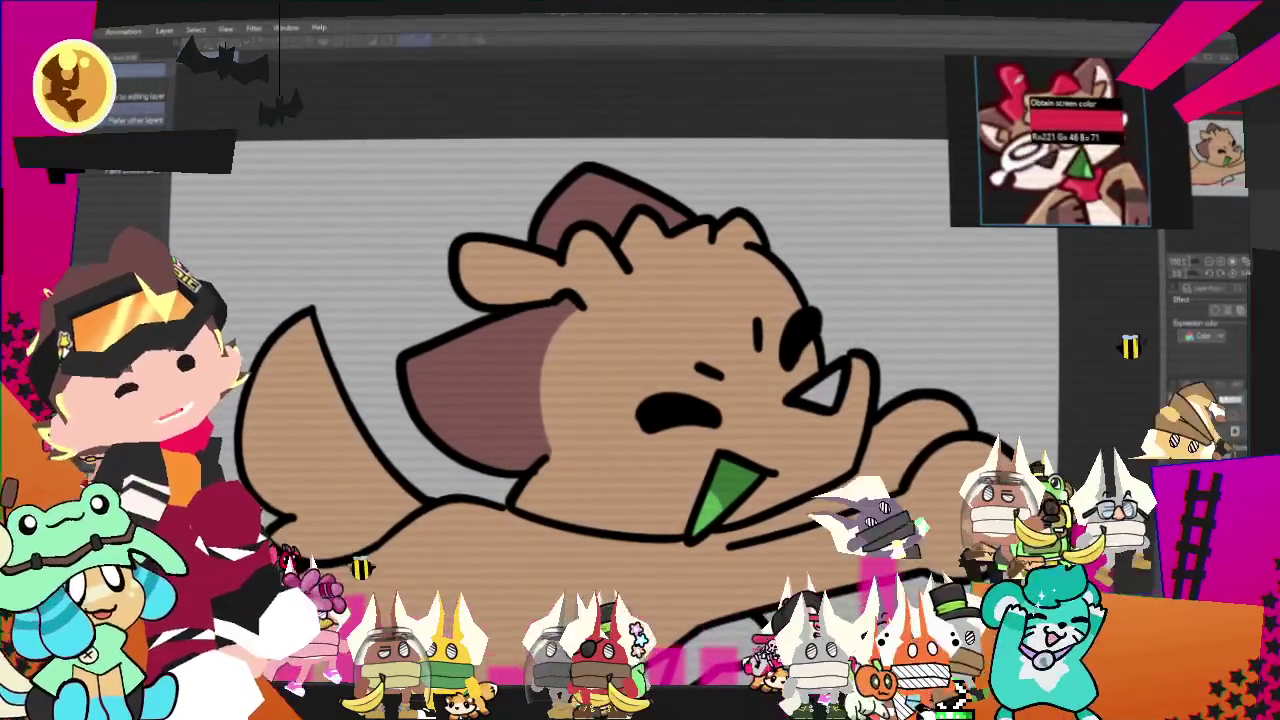
pyautogui.press('p')
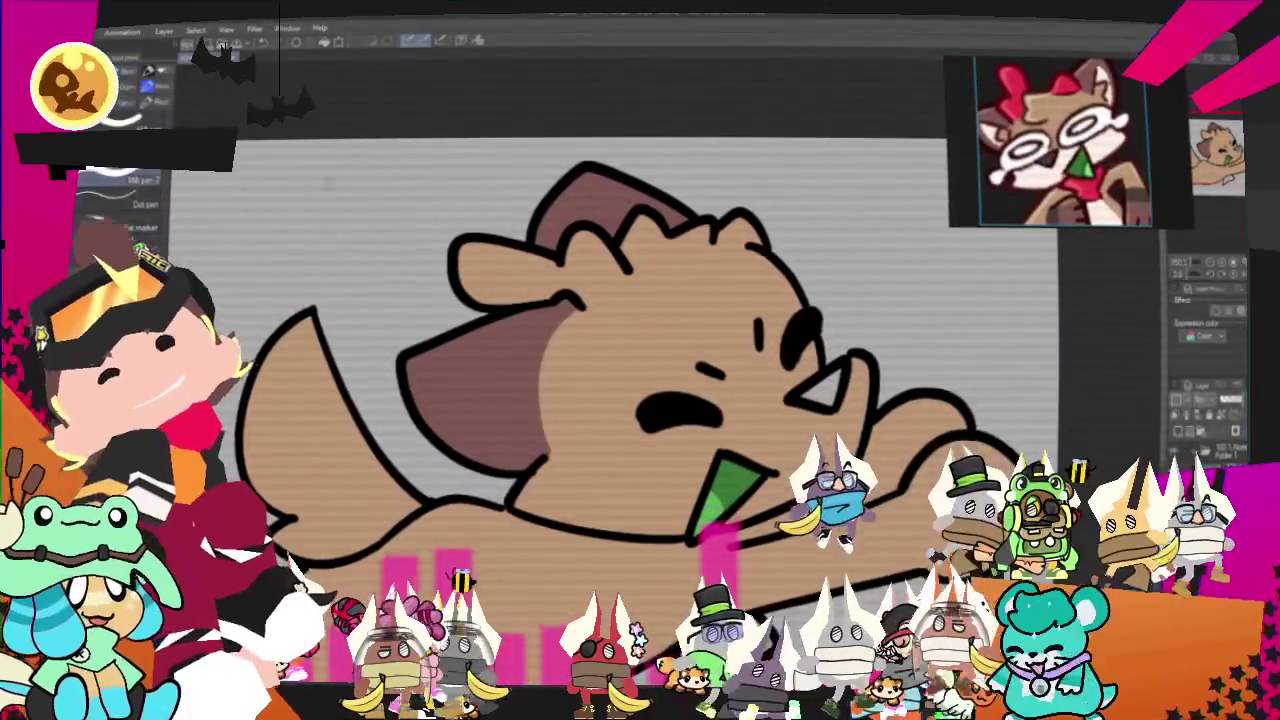
pyautogui.hotkey('ctrl', 'z')
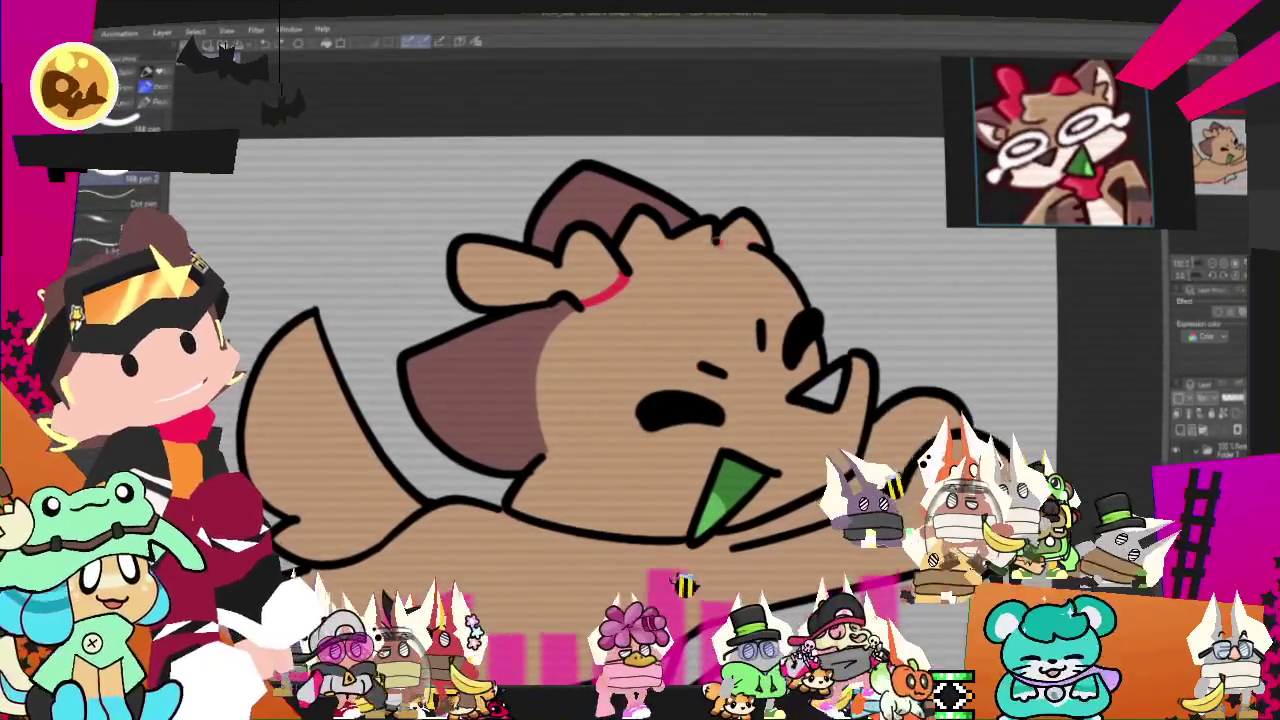
# - Fill the bow patch on the dog's forehead red
pyautogui.click(600, 270)
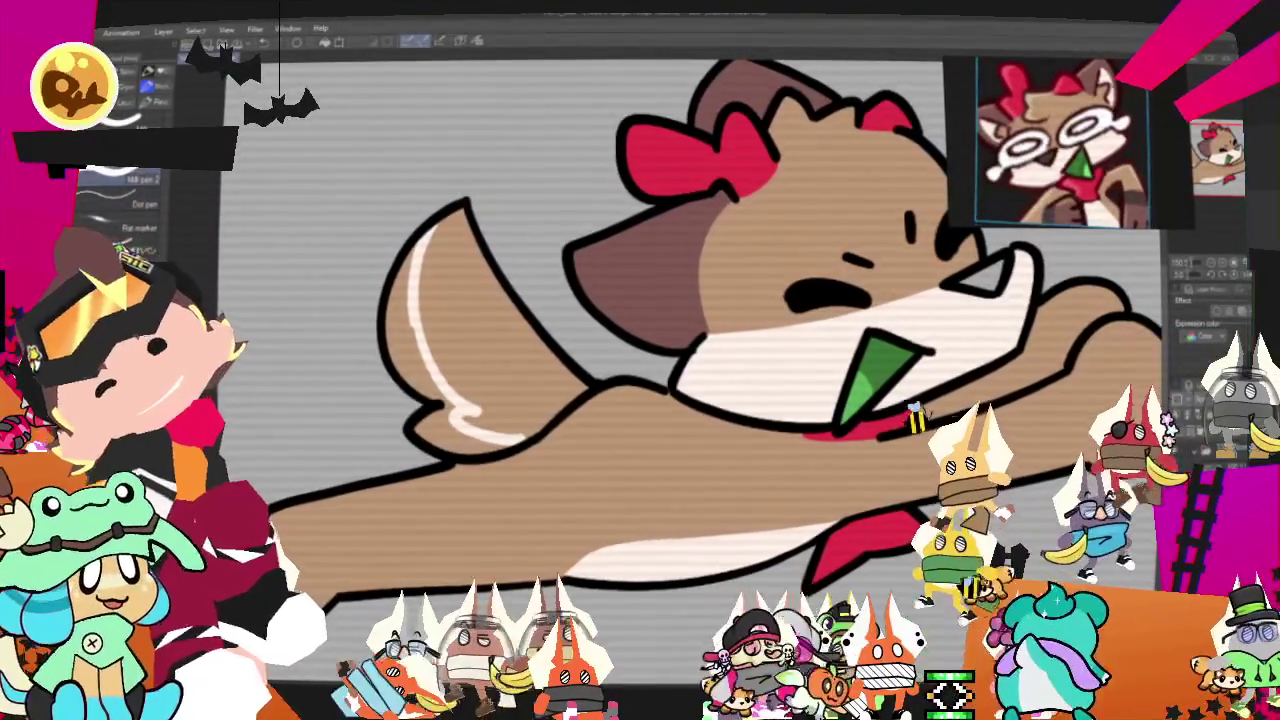
# - Switch to the Fill tool and back to the G-pen
pyautogui.press('g')
pyautogui.press('p')
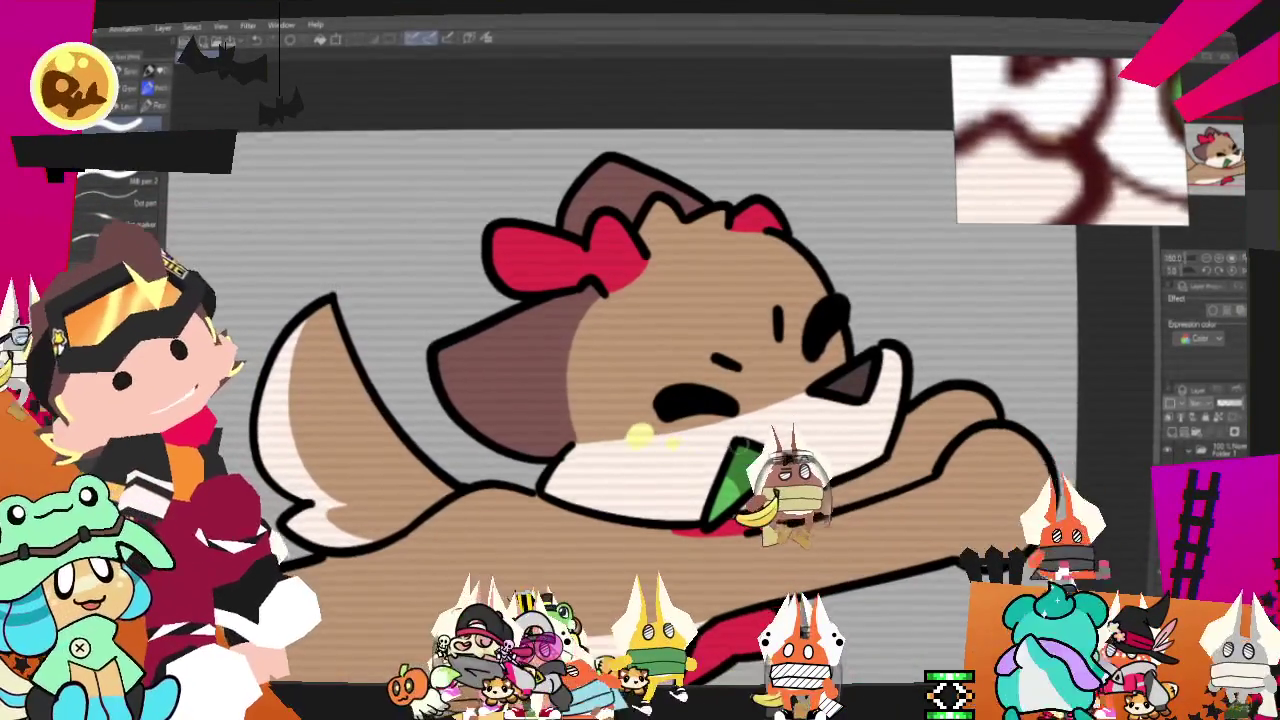
# - Try a yellow cheek highlight and undo it, then add a black line beside the ear
pyautogui.moveTo(756, 402); pyautogui.dragTo(792, 362)
pyautogui.hotkey('ctrl', 'z')
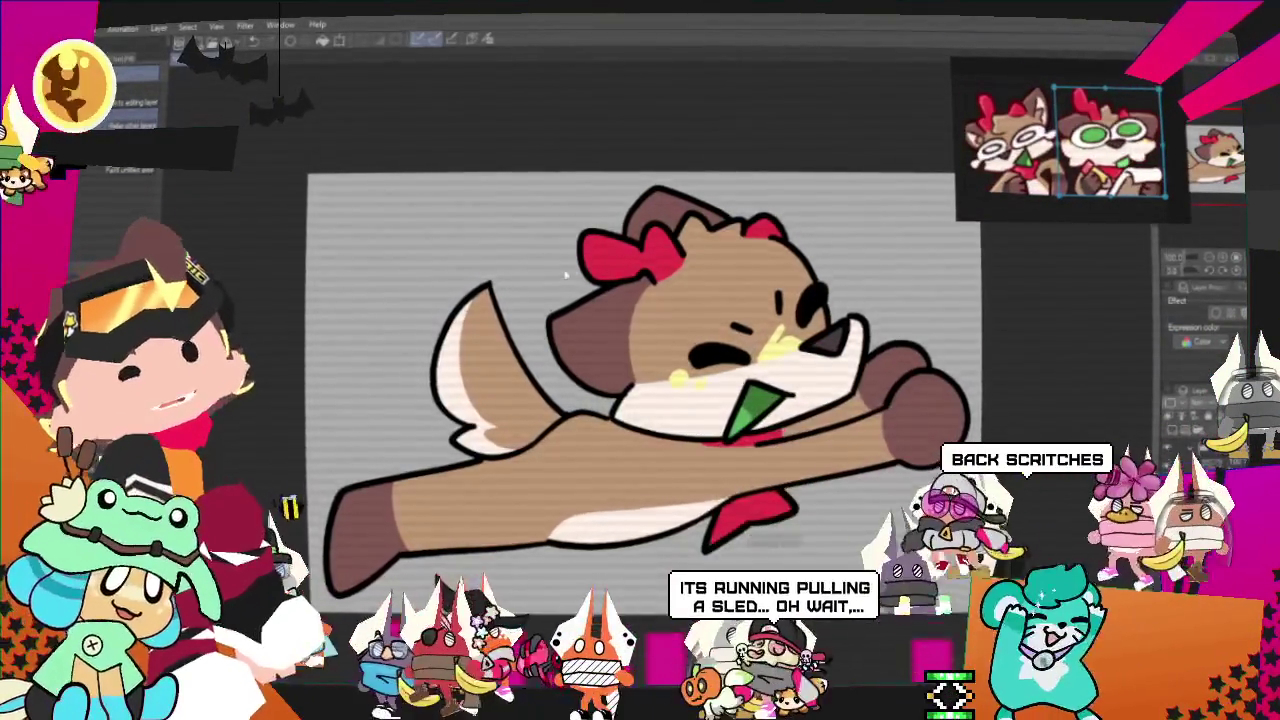
pyautogui.scroll(3, 576, 270)
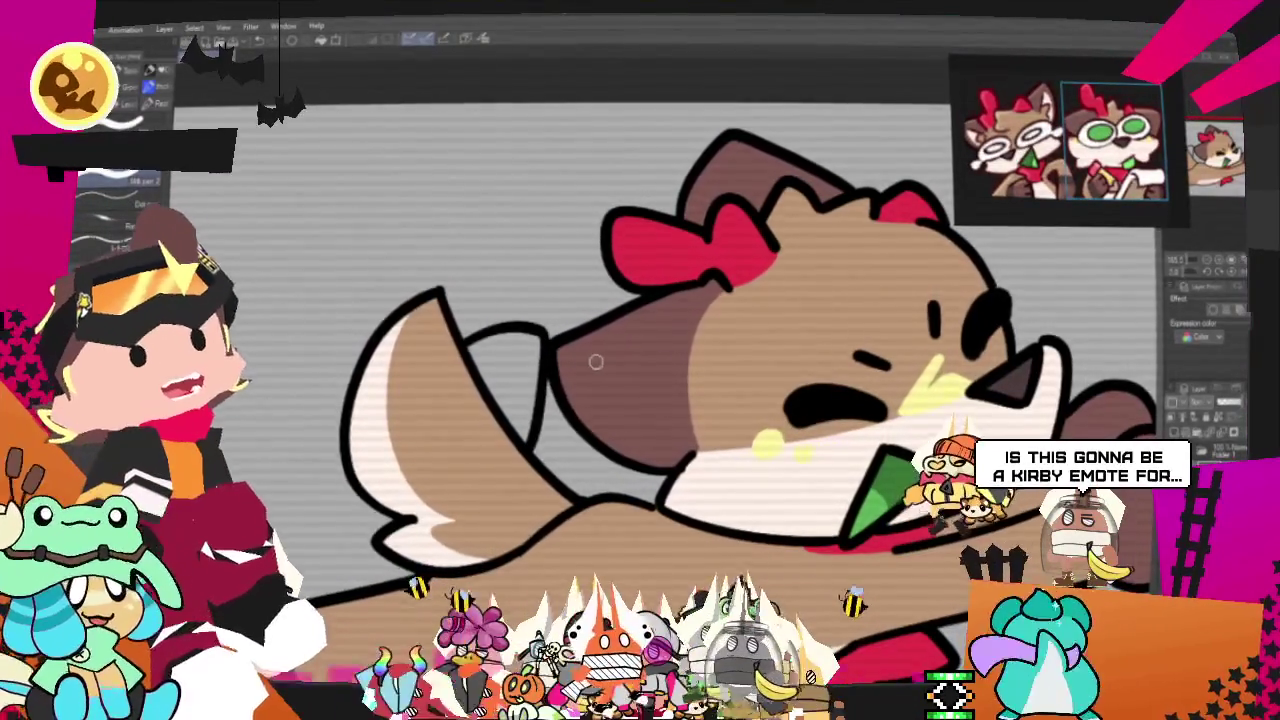
pyautogui.moveTo(541, 388); pyautogui.dragTo(449, 358)
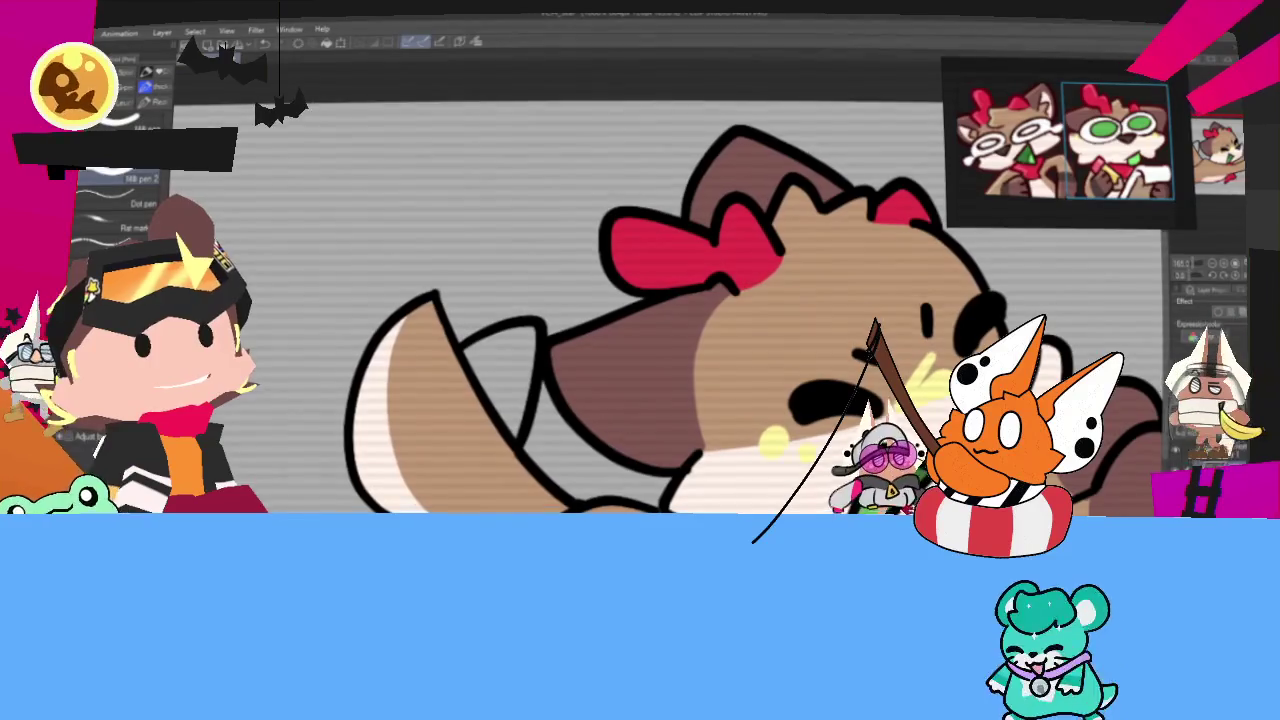
pyautogui.moveTo(600, 370); pyautogui.dragTo(670, 345)
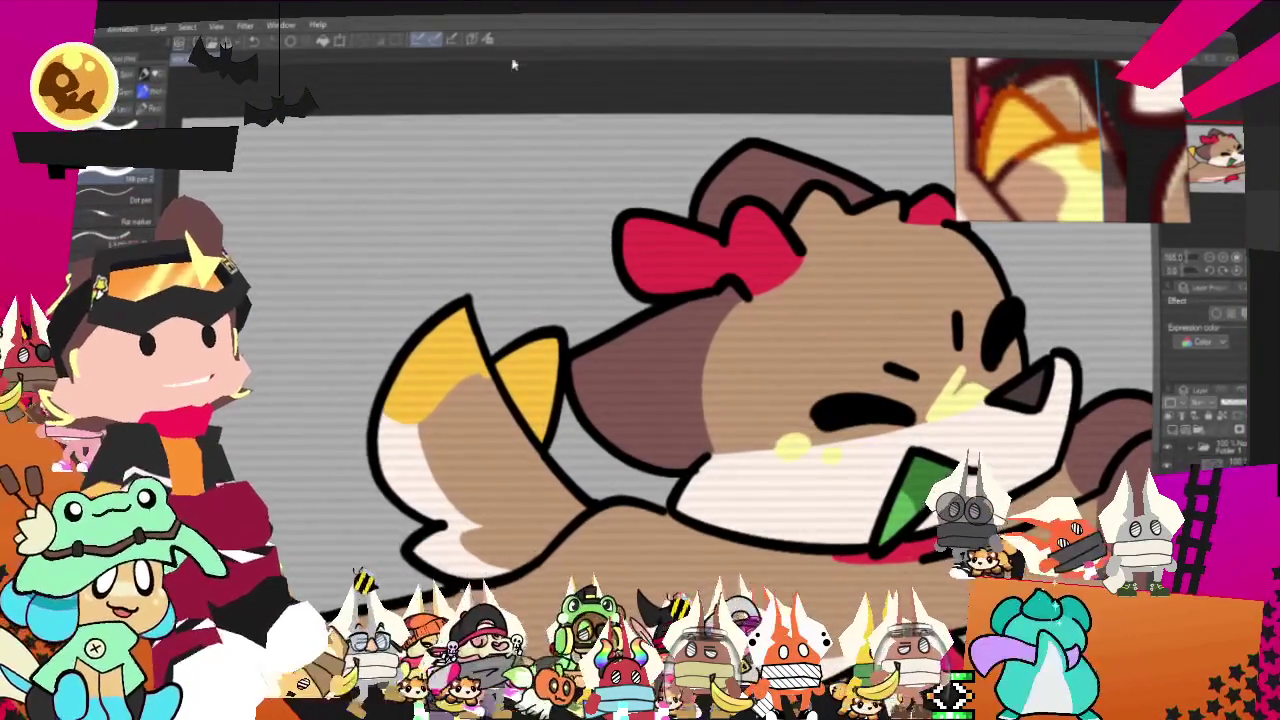
# - Dot two small yellow spots on the dog's body, redoing a misplaced one, and fit the canvas to view
pyautogui.scroll(2, 700, 350)
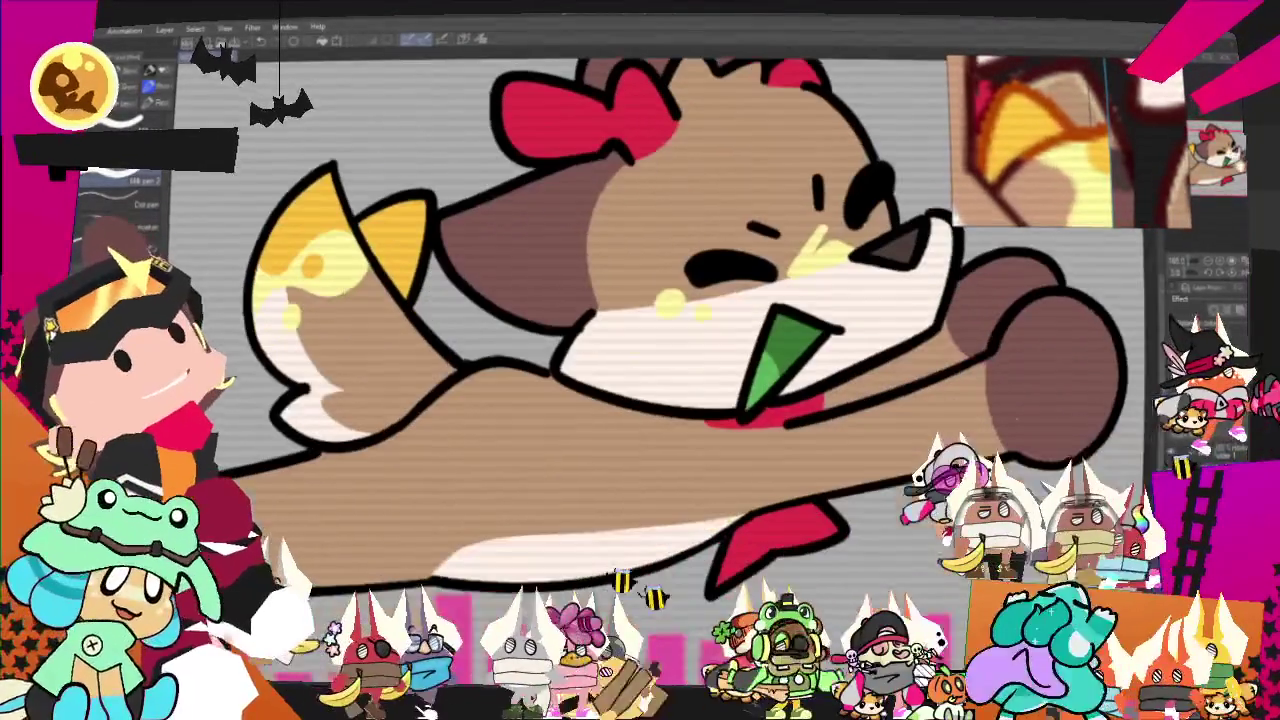
pyautogui.click(501, 405)
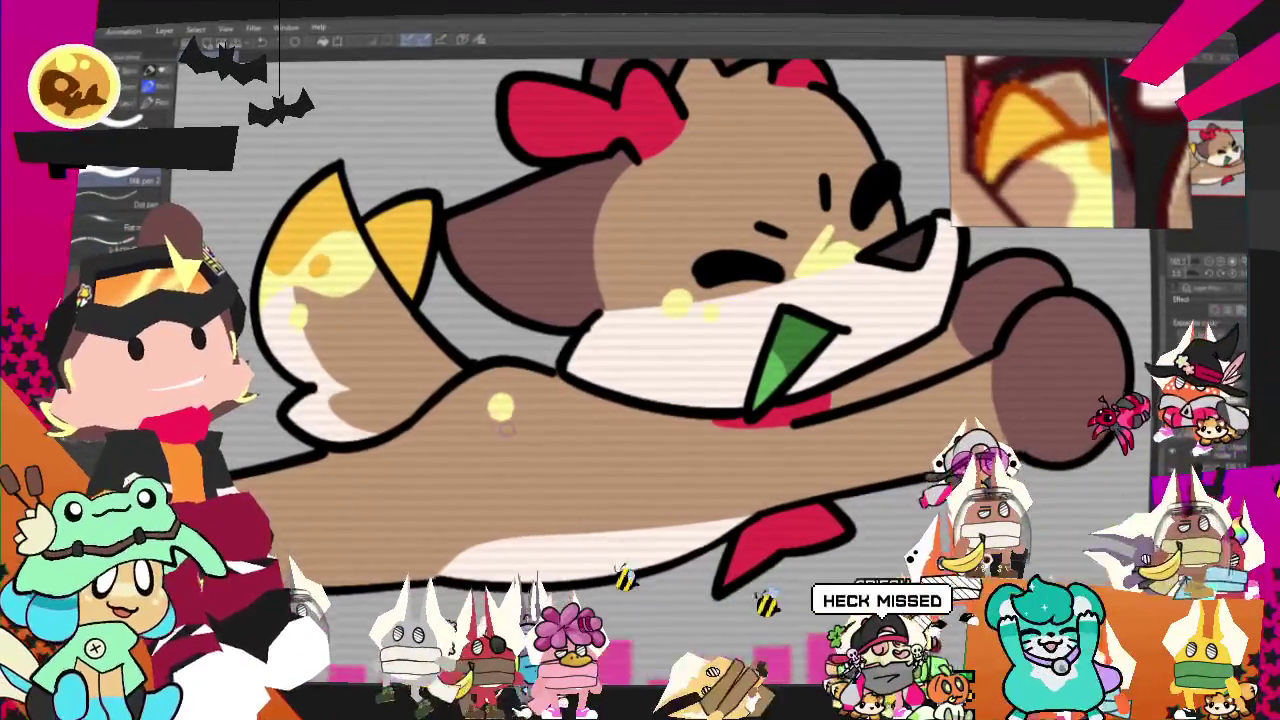
pyautogui.hotkey('ctrl', 'z')
pyautogui.click(503, 430)
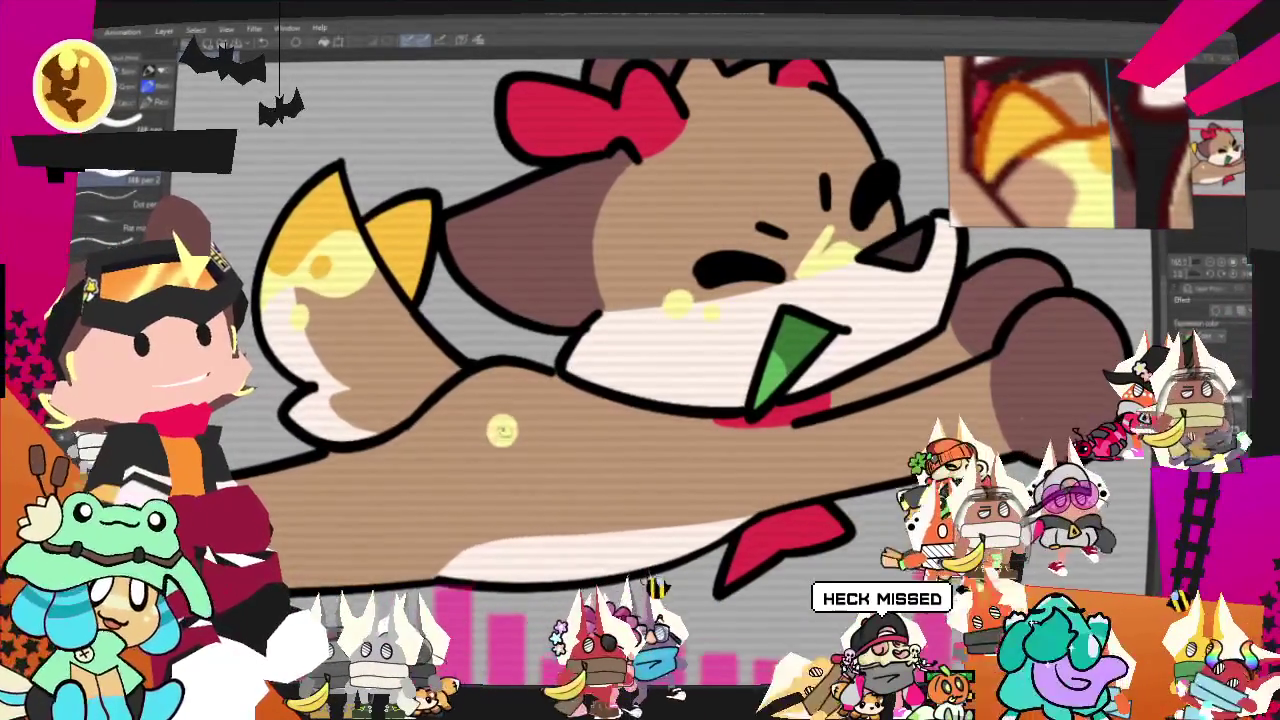
pyautogui.click(461, 451)
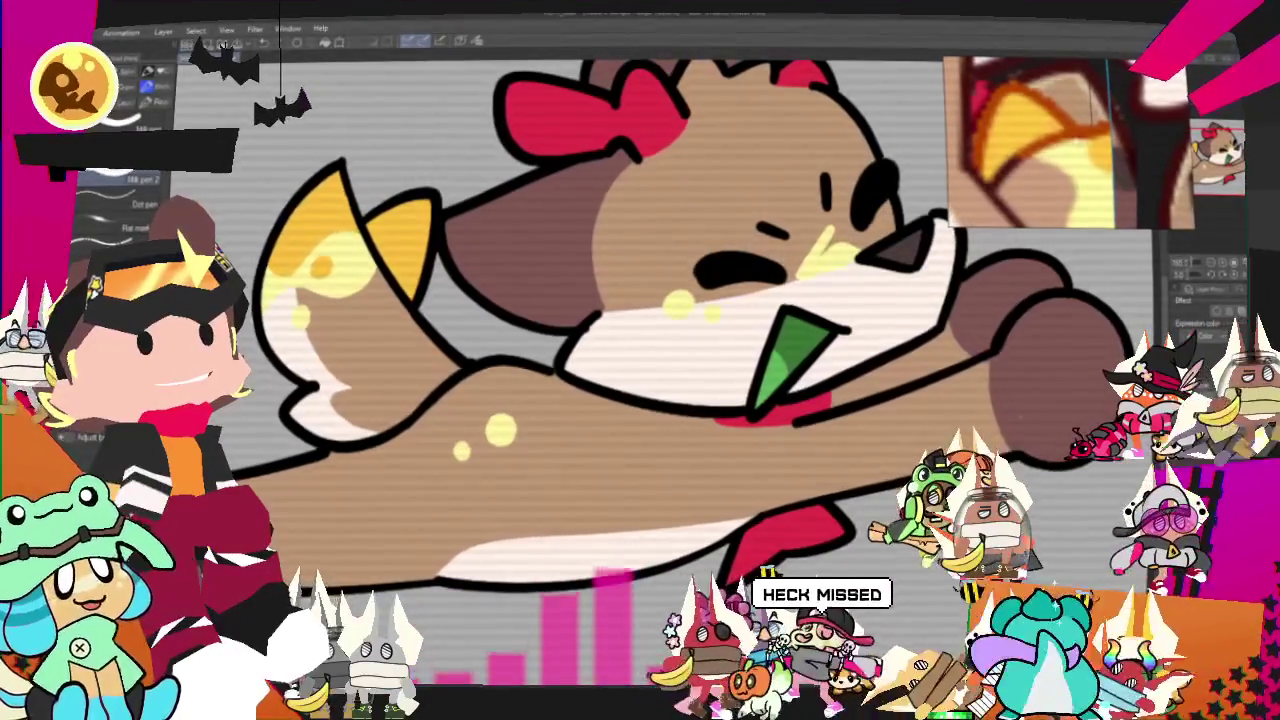
pyautogui.hotkey('ctrl', '0')
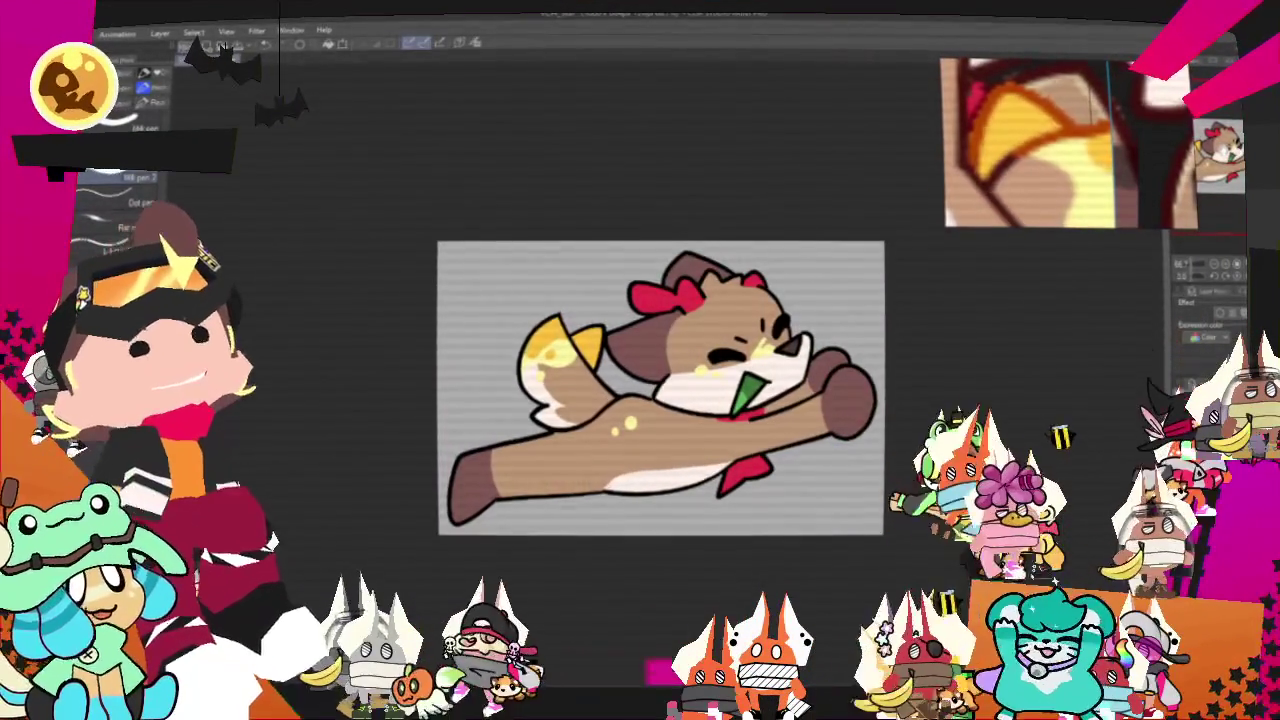
pyautogui.scroll(-1, 661, 388)
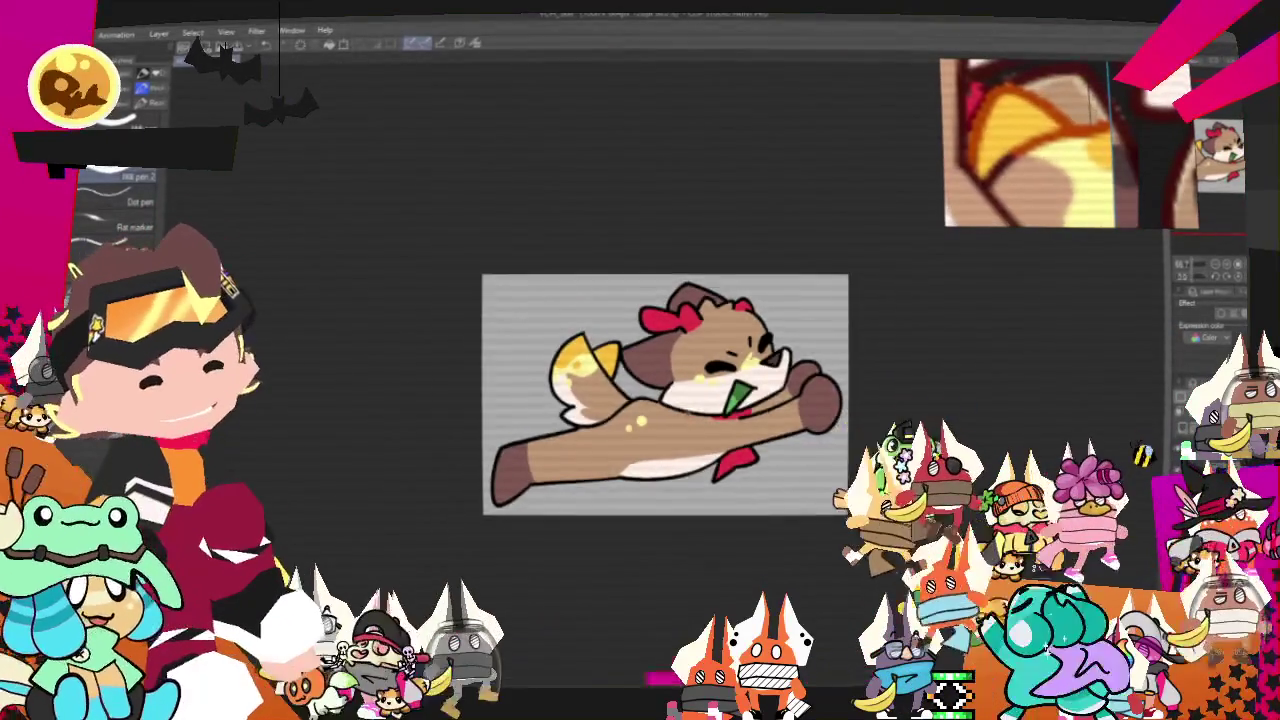
pyautogui.scroll(2, 661, 388)
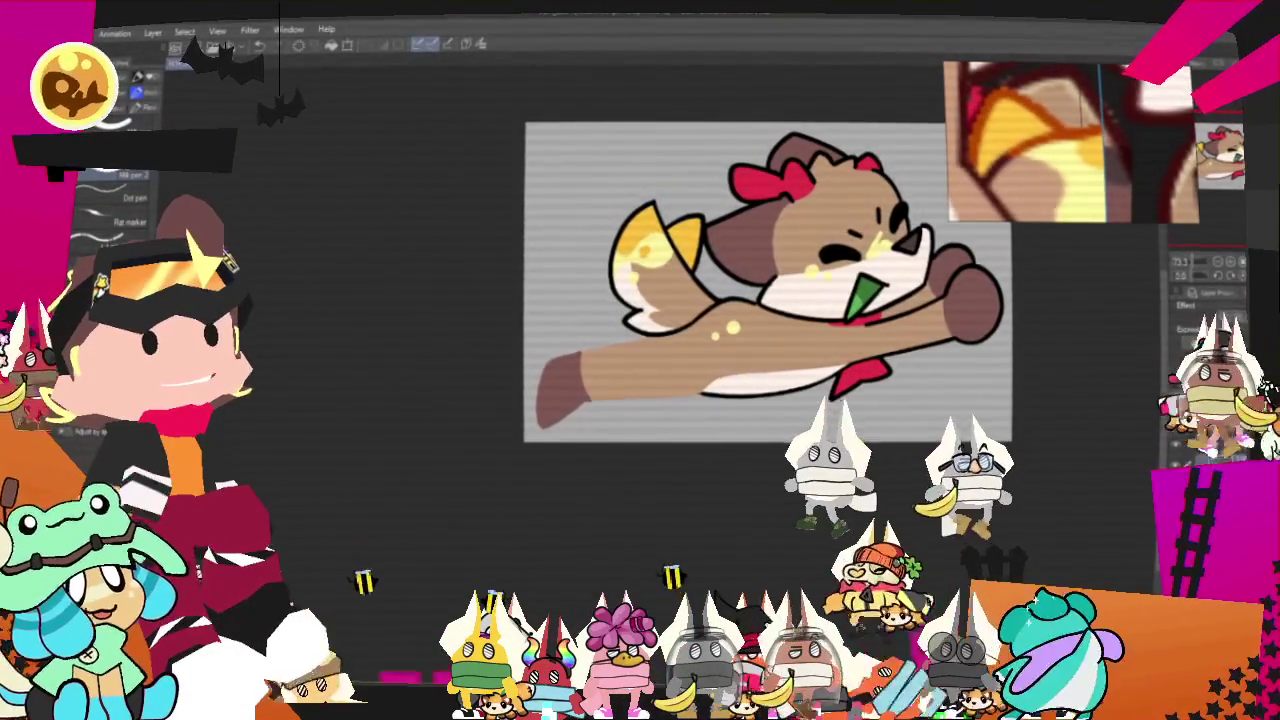
# - Ink bold black lines along the belly underside and around the trailing leg tip
pyautogui.moveTo(565, 386); pyautogui.dragTo(706, 398)
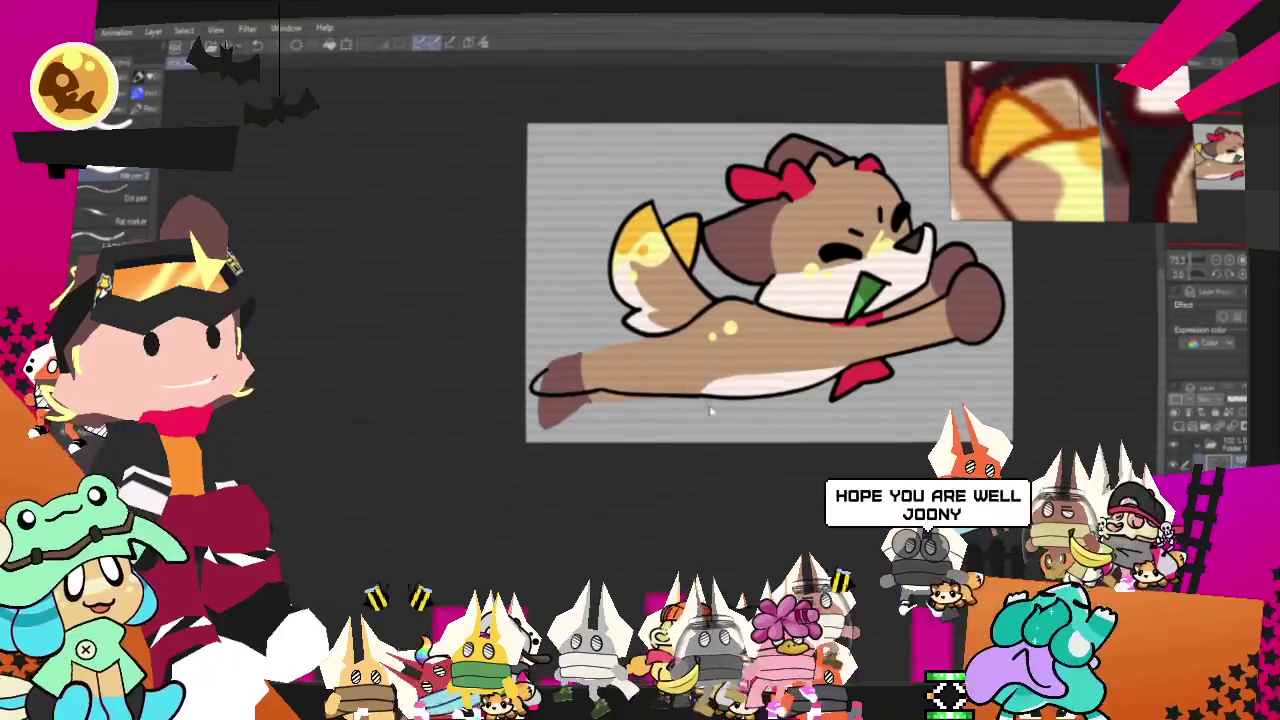
pyautogui.moveTo(595, 392); pyautogui.dragTo(540, 388)
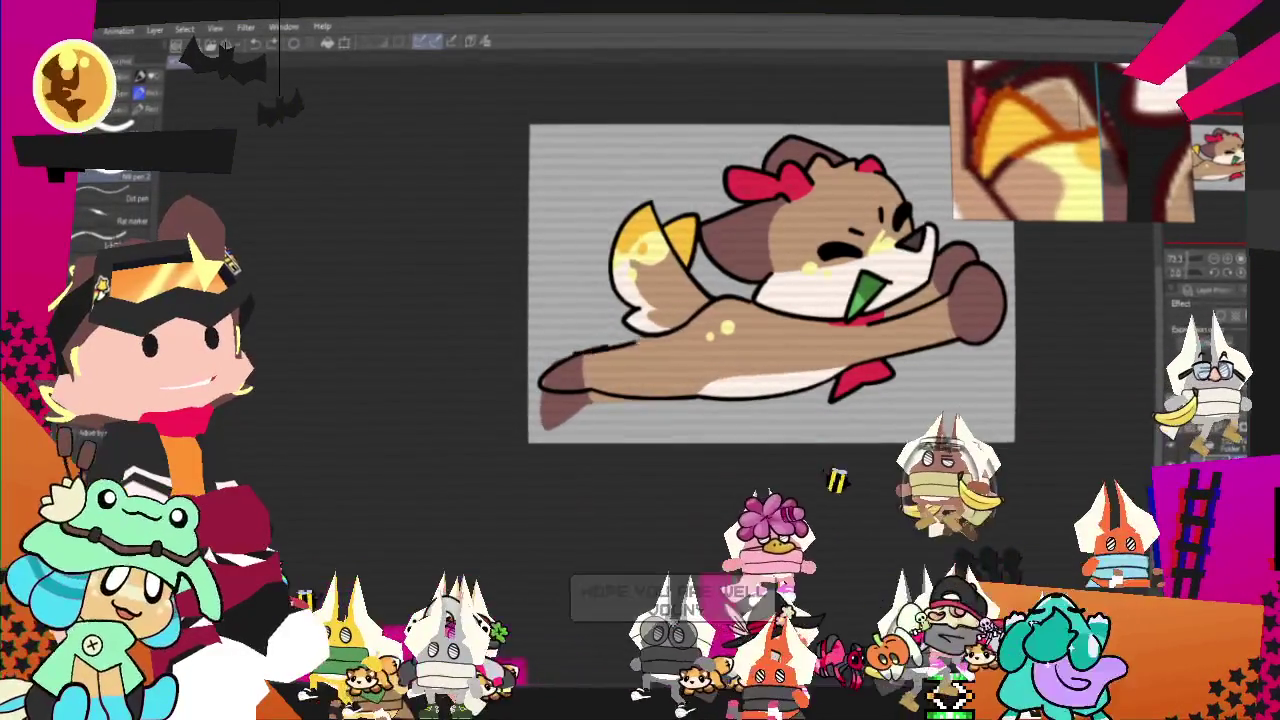
pyautogui.moveTo(608, 347); pyautogui.dragTo(664, 354)
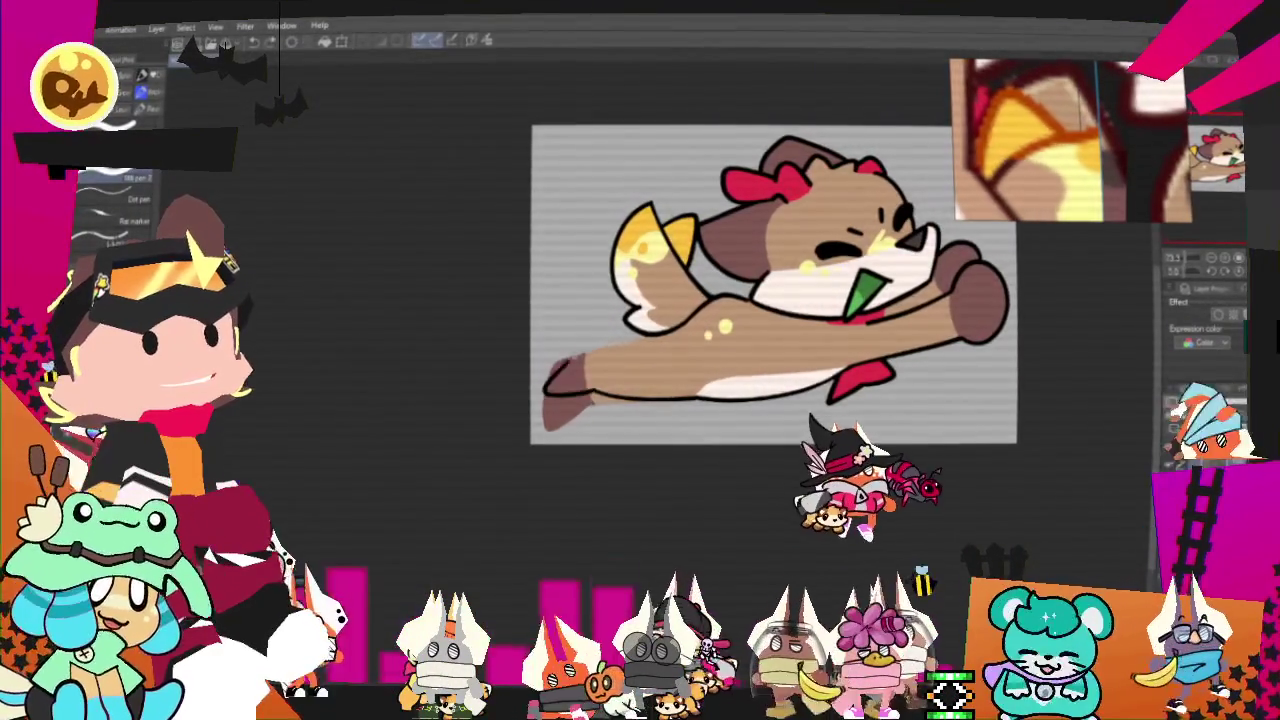
pyautogui.moveTo(597, 350); pyautogui.dragTo(542, 392)
pyautogui.moveTo(582, 345); pyautogui.dragTo(595, 398)
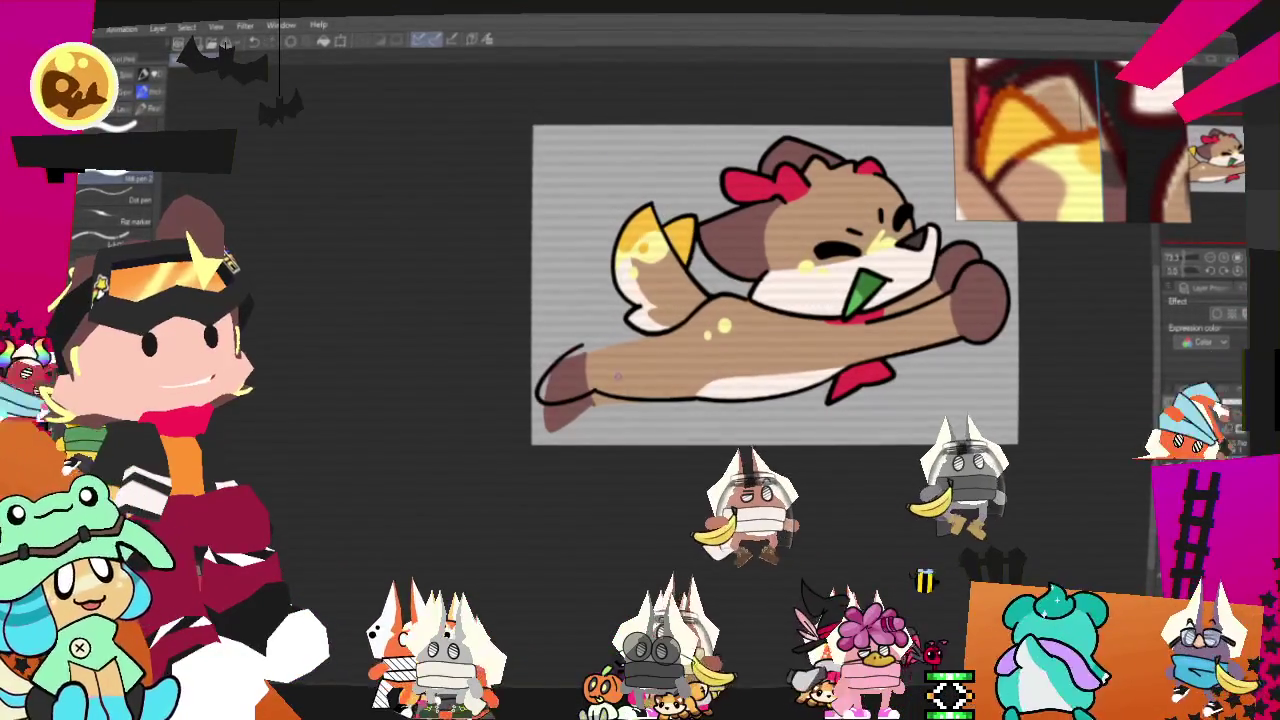
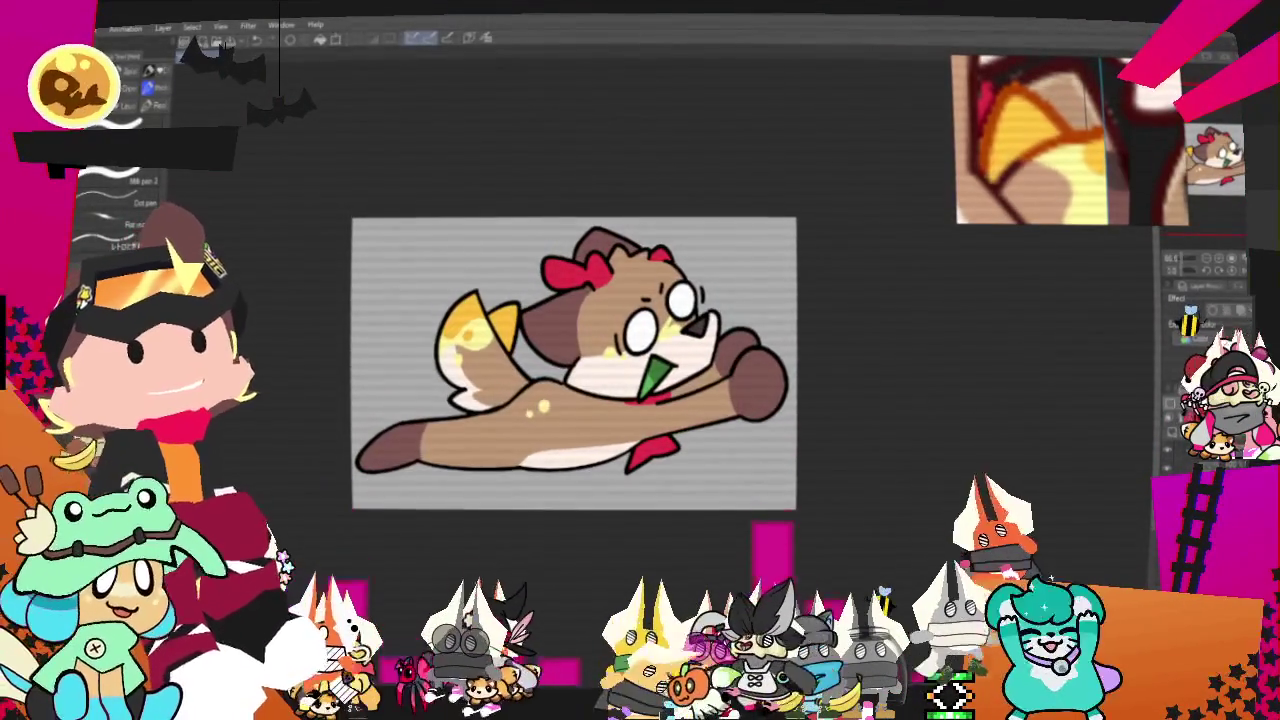
# - Start a .png export and browse the save dialog to the _Drawings > 2025 folder, then close it
pyautogui.hotkey('alt', 'f')
pyautogui.moveTo(150, 196)
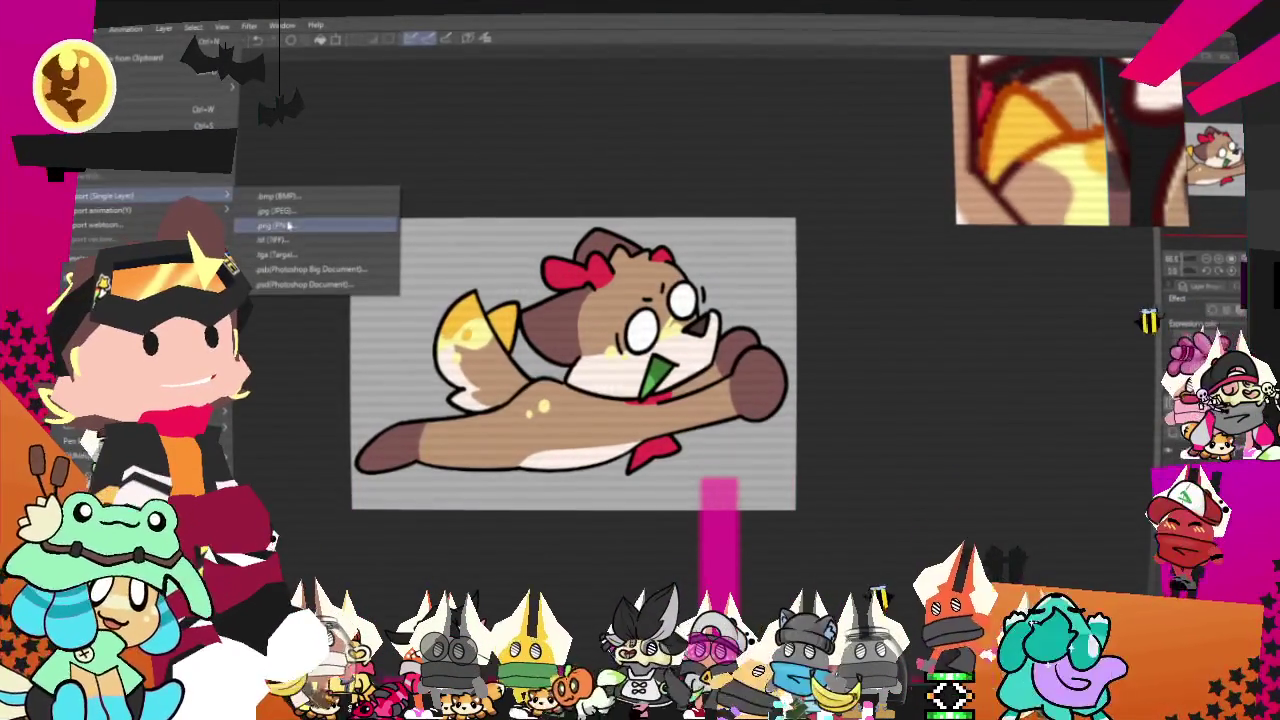
pyautogui.click(288, 226)
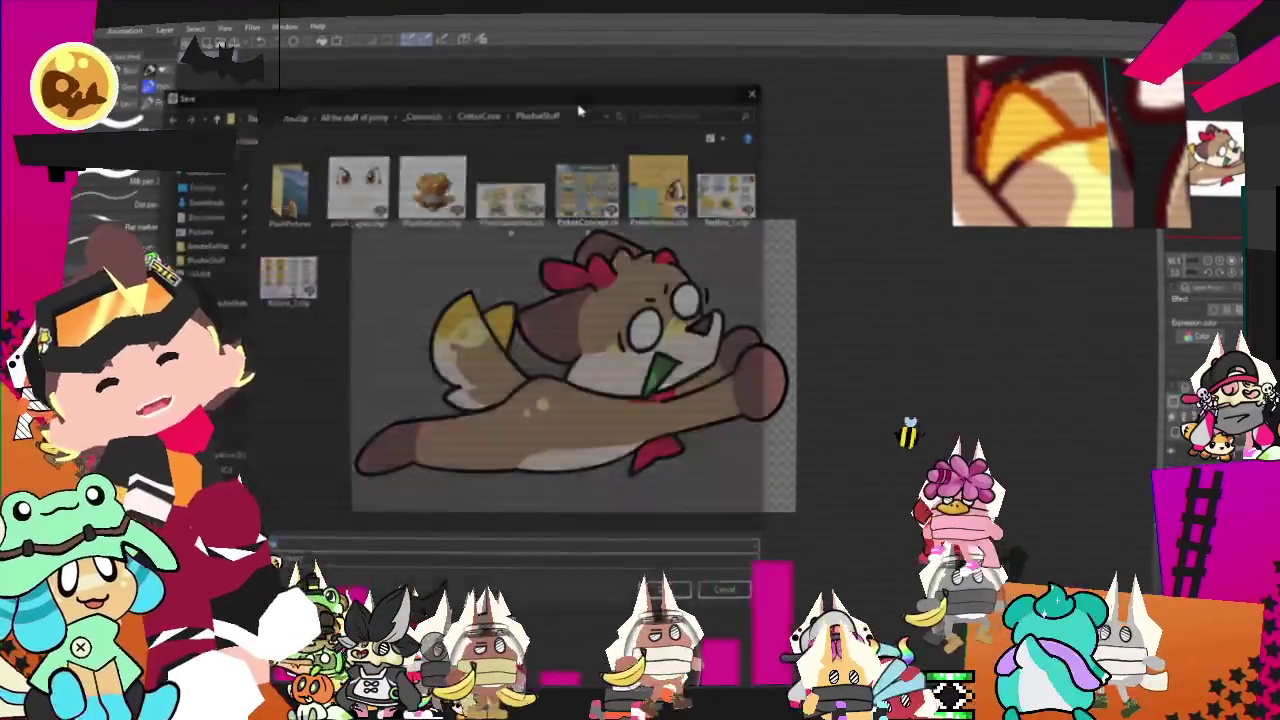
pyautogui.hotkey('alt', 'Up')
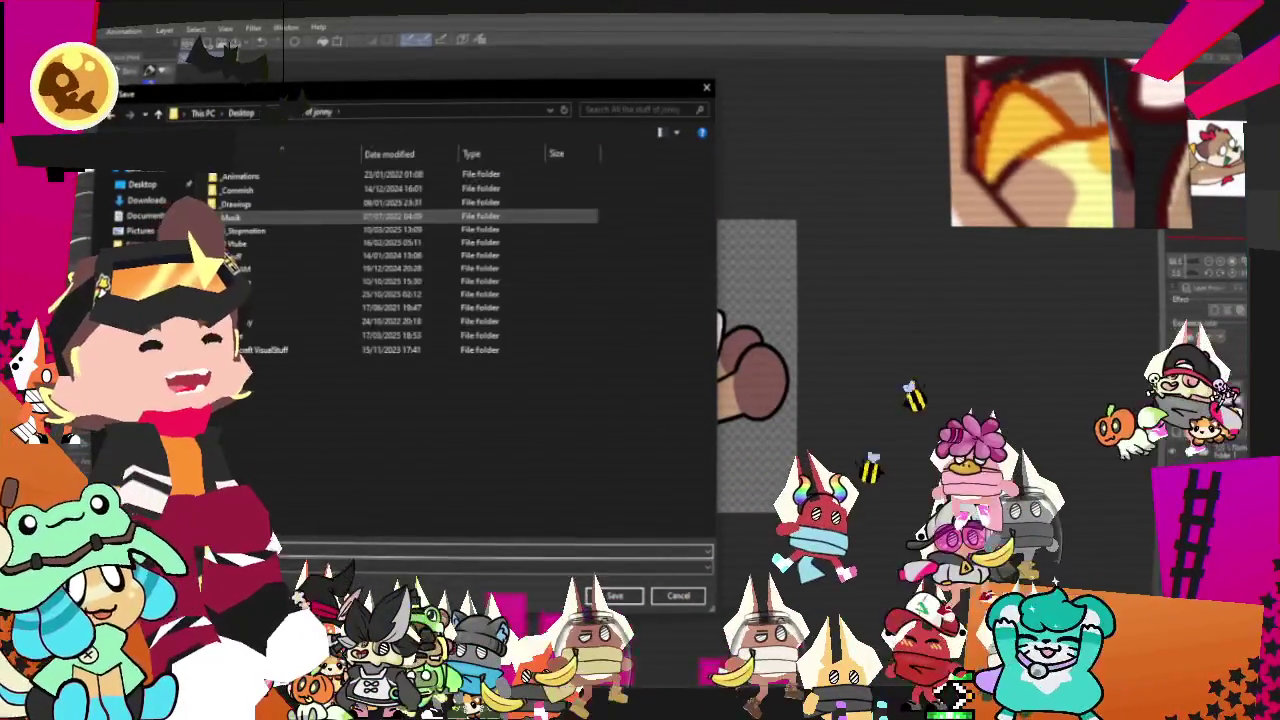
pyautogui.doubleClick(240, 204)
pyautogui.doubleClick(300, 285)
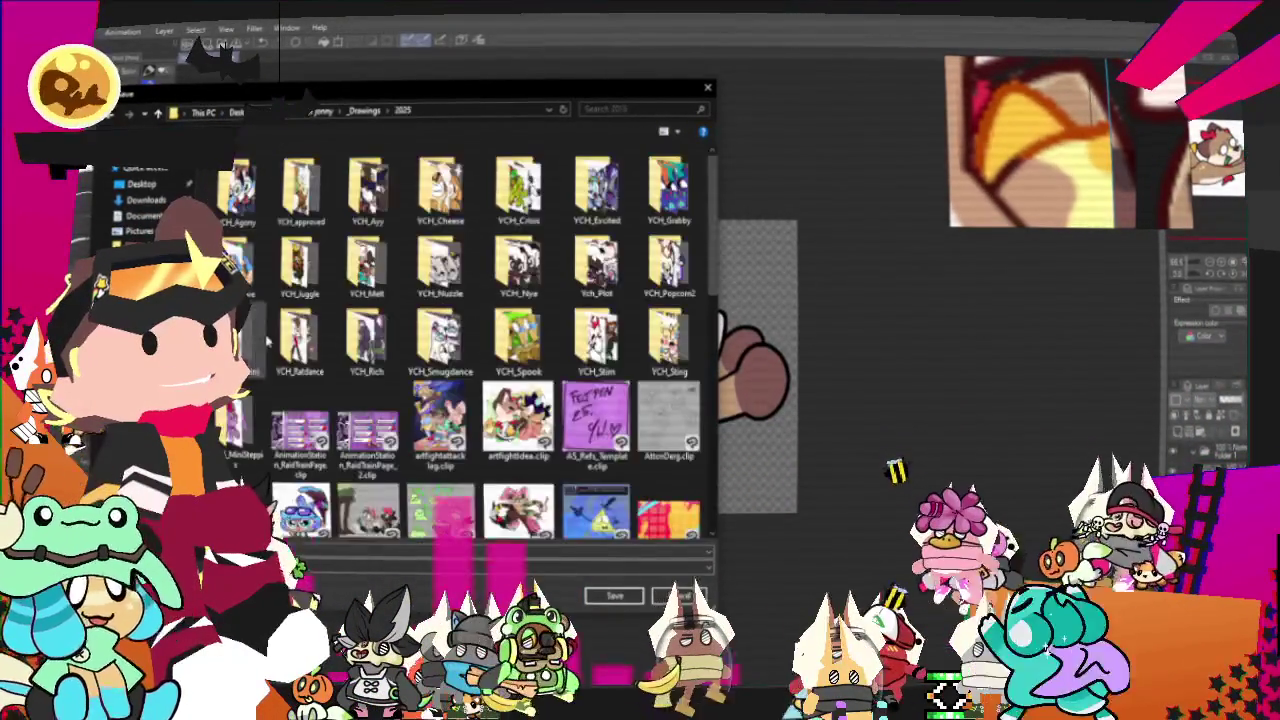
pyautogui.press('Return')
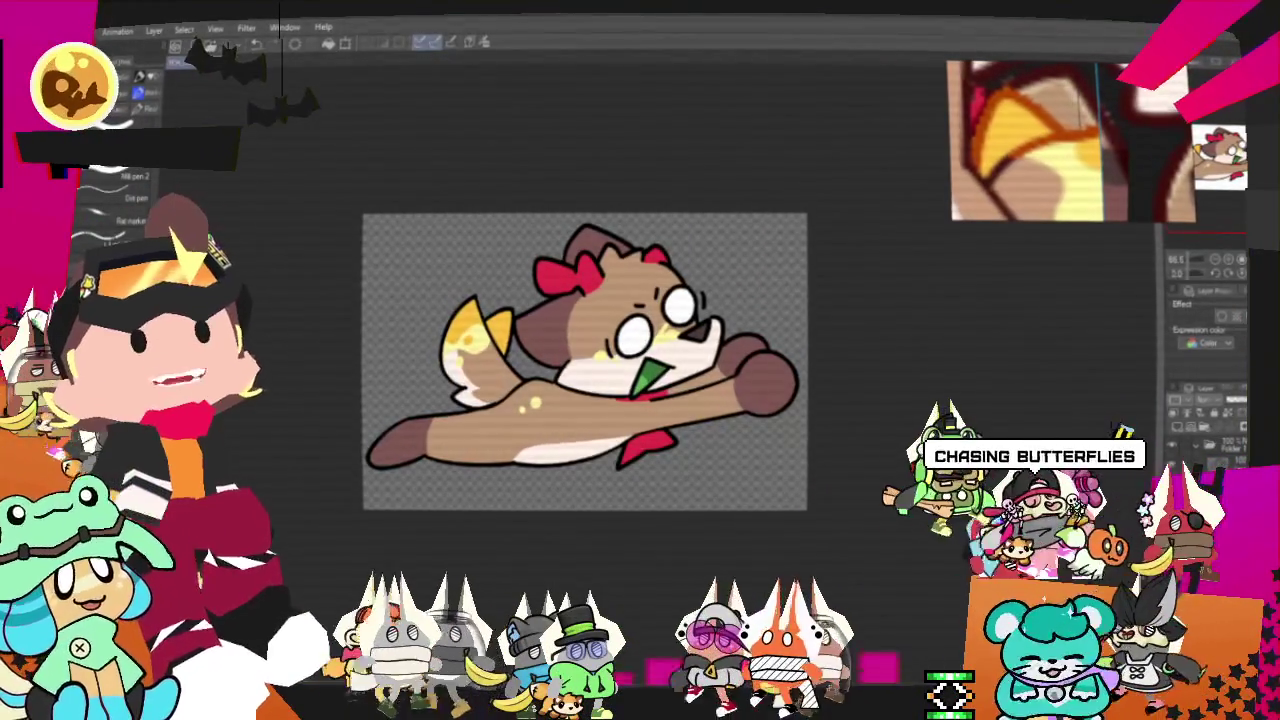
# - Export the dog drawing through File > Export (Single Layer) > .png
pyautogui.click(90, 30)
pyautogui.moveTo(150, 190)
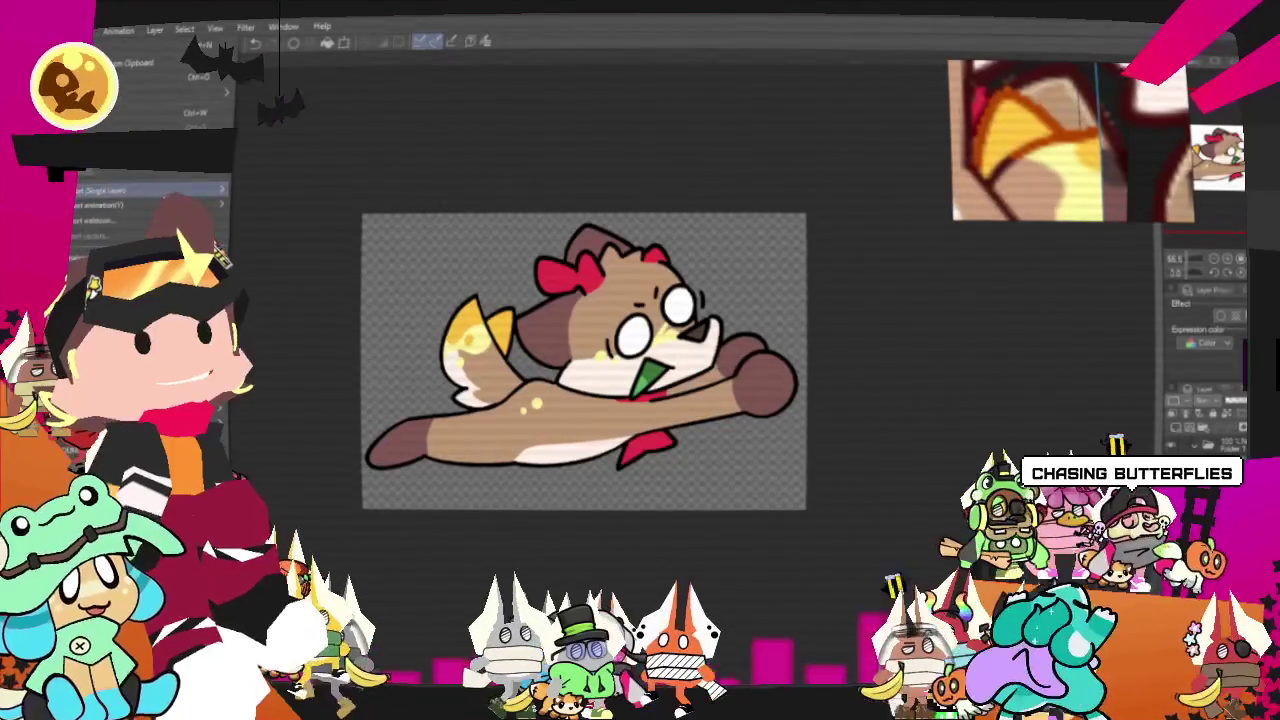
pyautogui.click(275, 224)
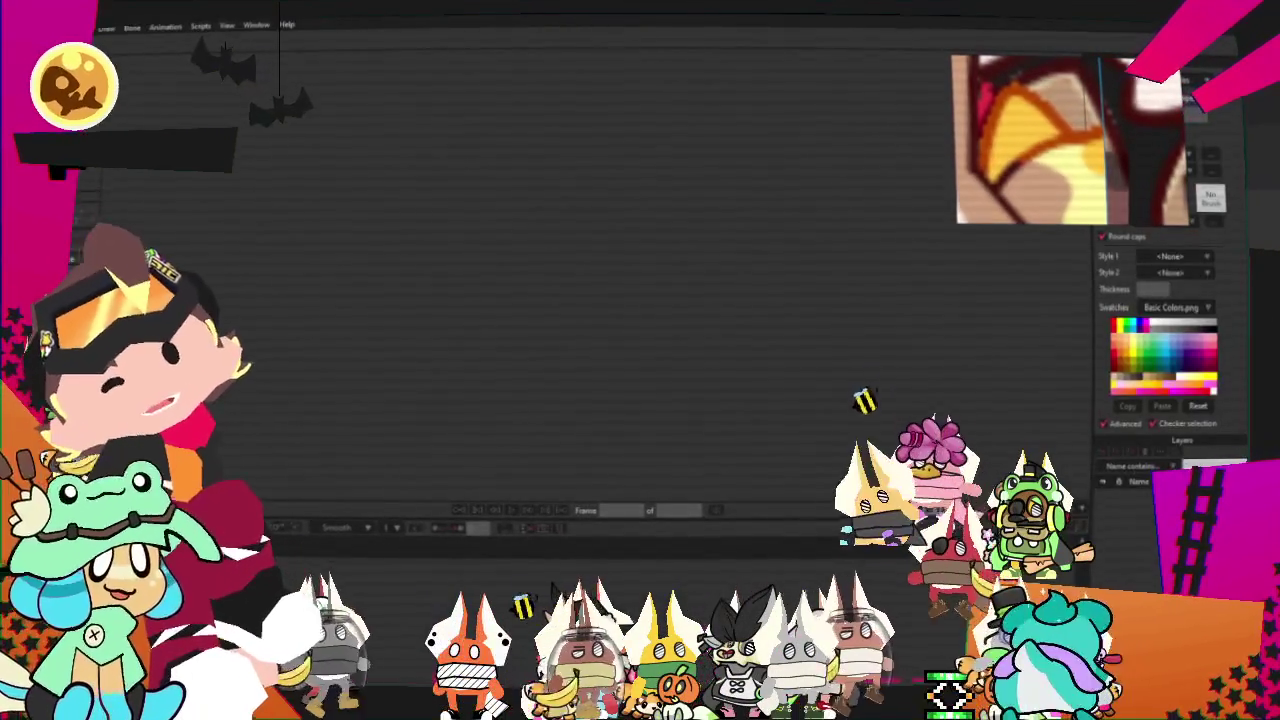
# - Start a new Moho project and import the dog image from _Drawings/2025/YCH_Star/Staracters
pyautogui.click(60, 26)
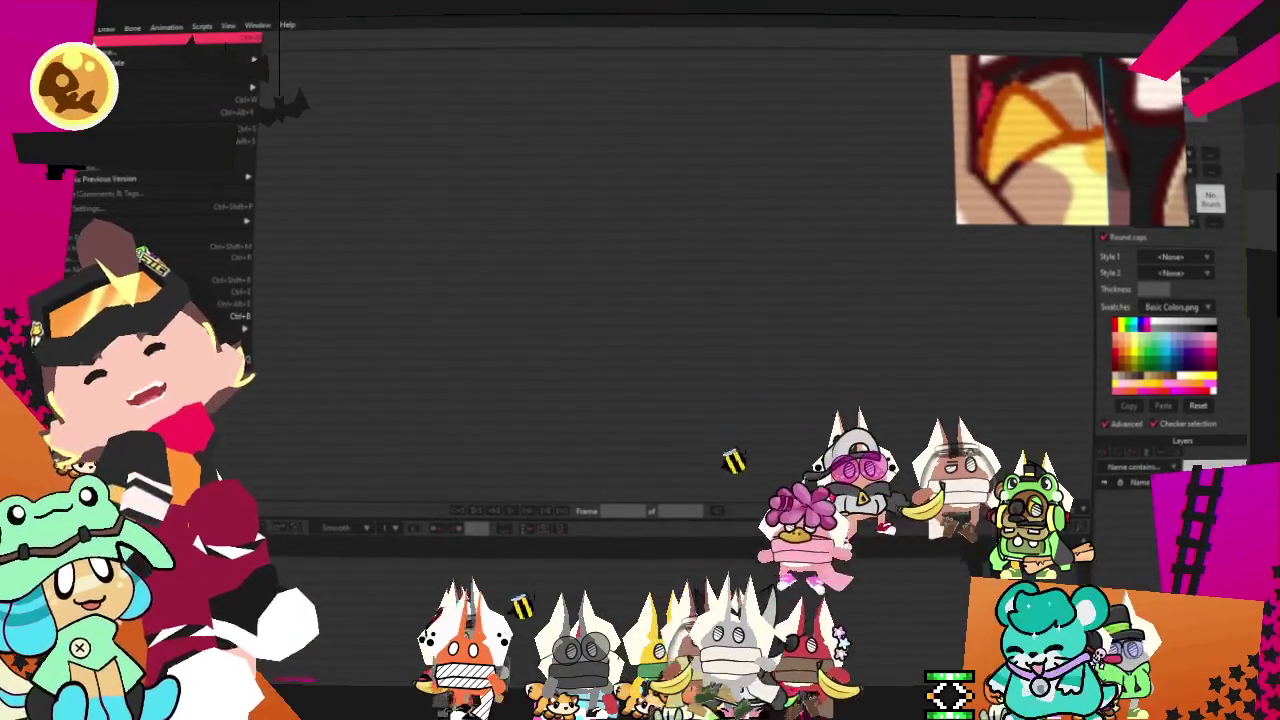
pyautogui.click(170, 39)
pyautogui.moveTo(160, 221)
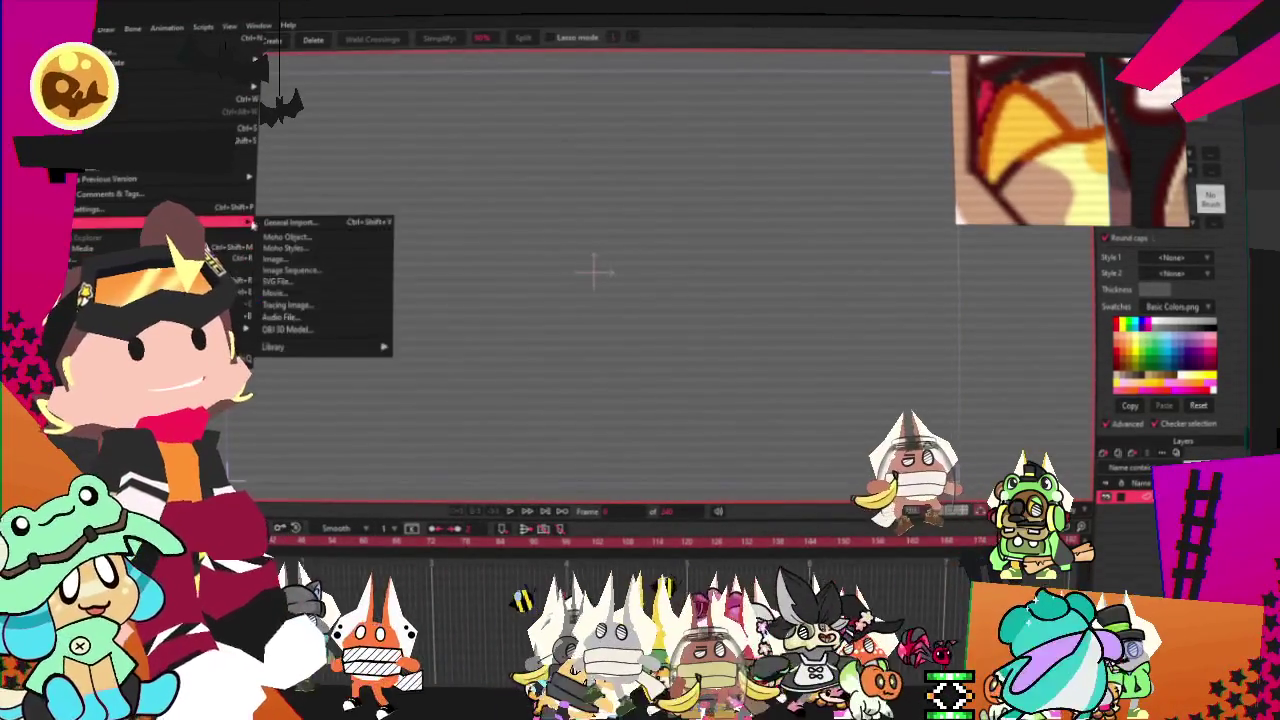
pyautogui.click(272, 224)
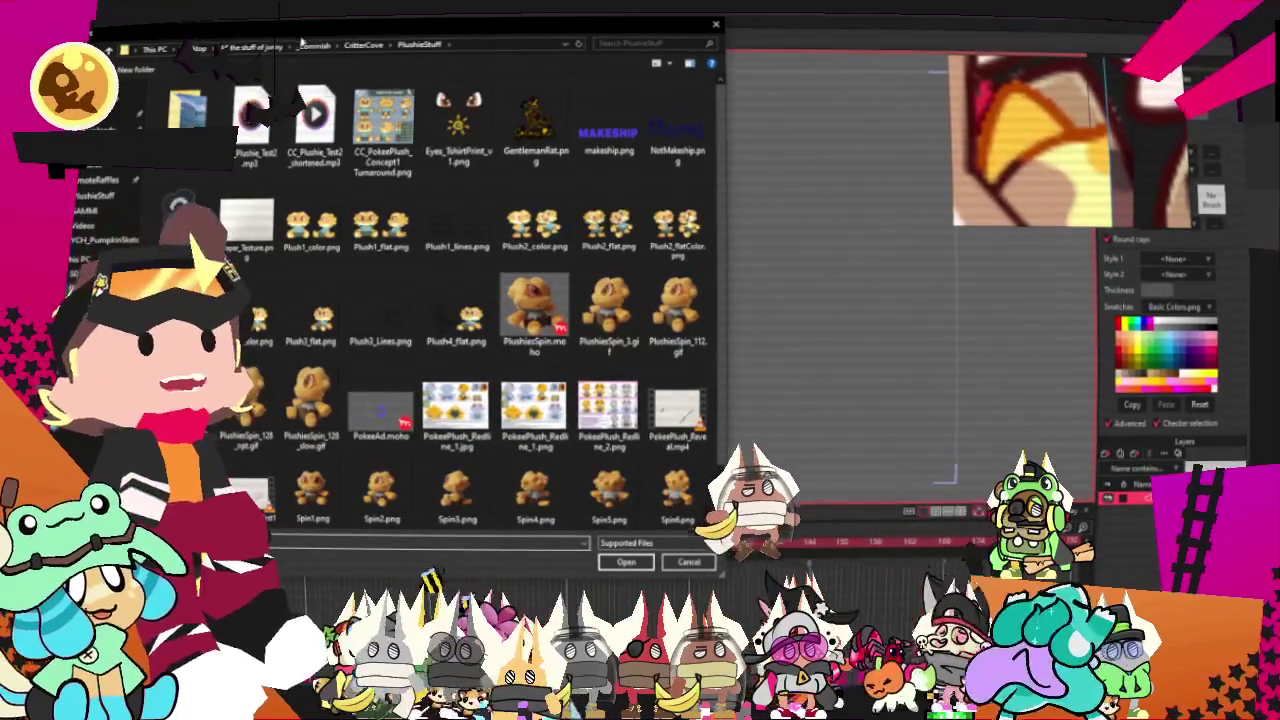
pyautogui.click(260, 48)
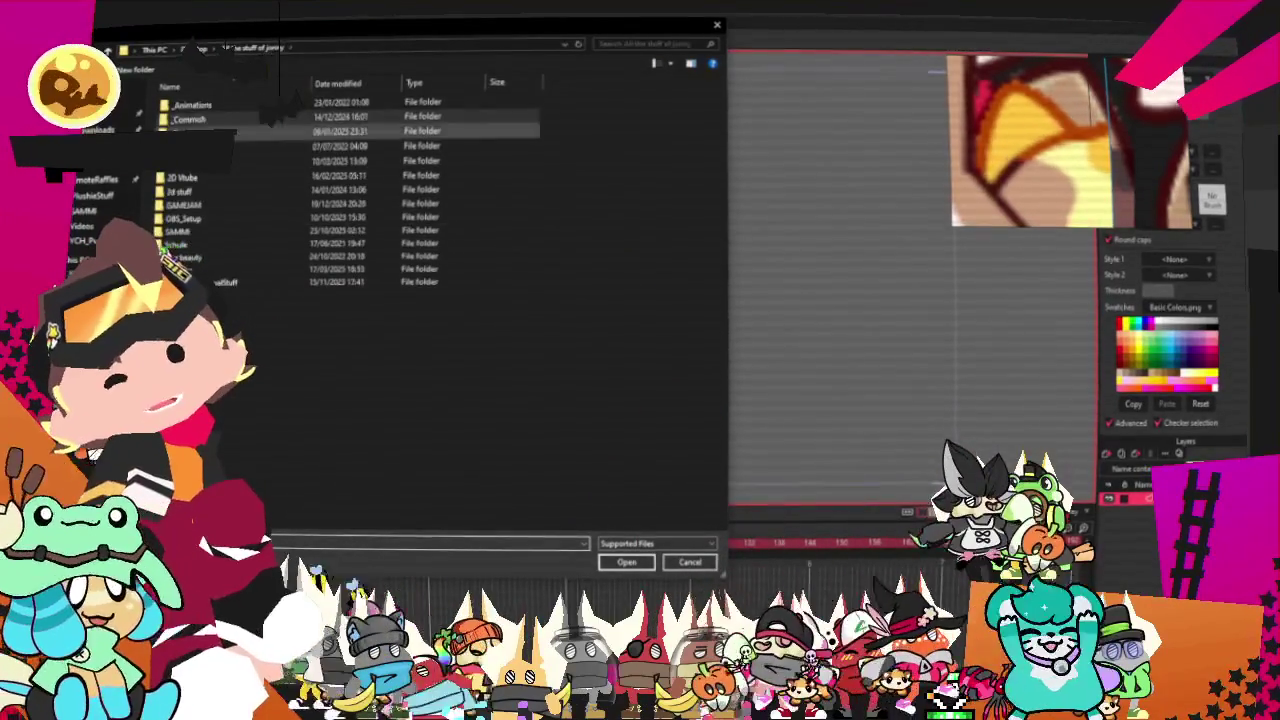
pyautogui.doubleClick(285, 130)
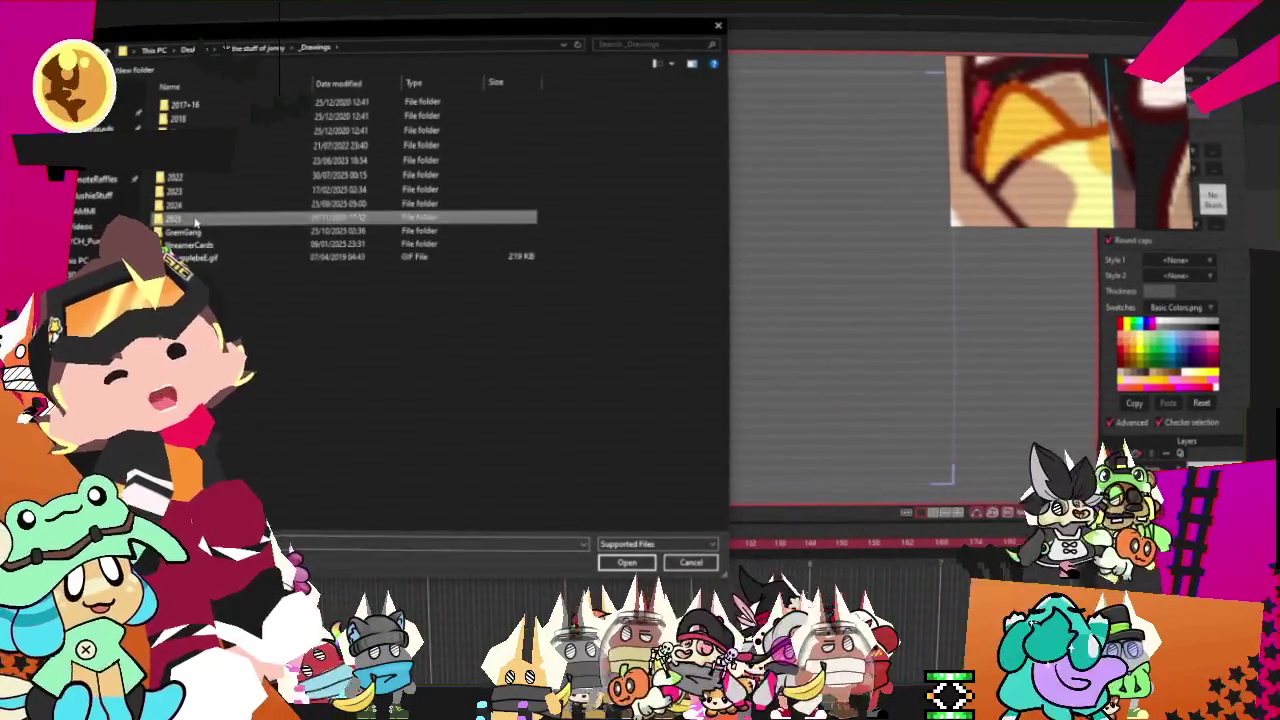
pyautogui.doubleClick(285, 214)
pyautogui.doubleClick(380, 268)
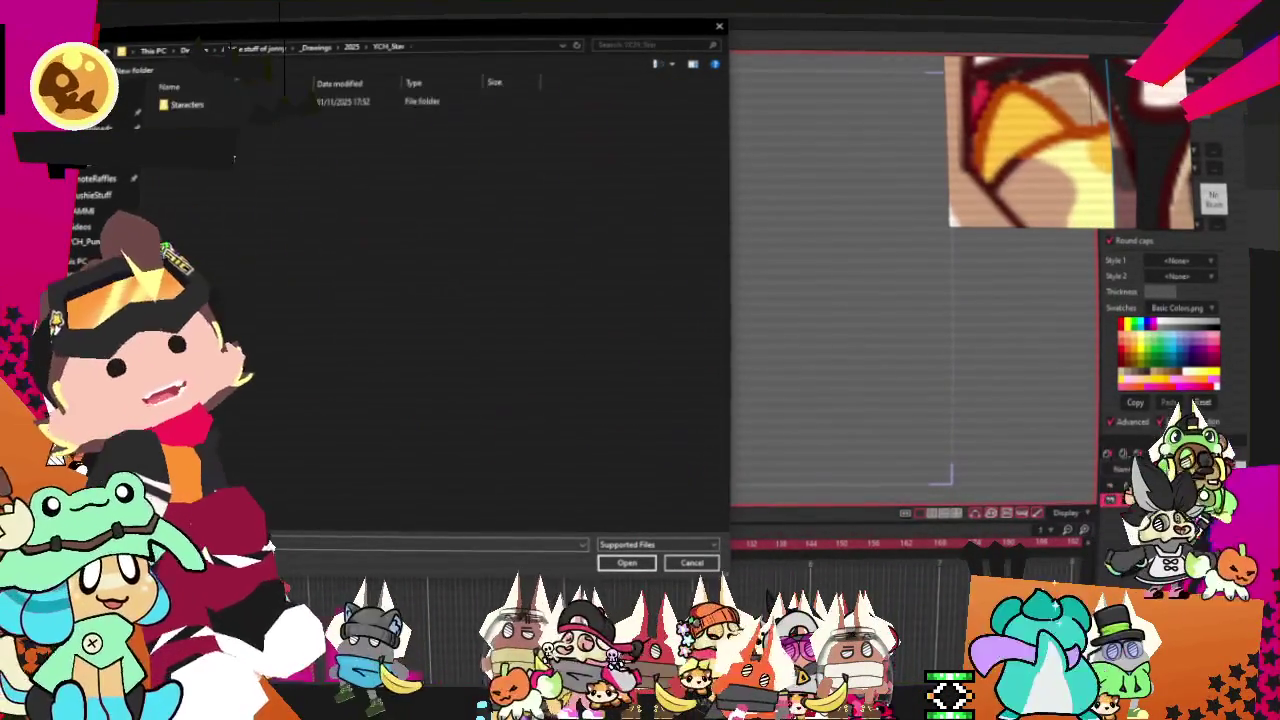
pyautogui.doubleClick(203, 108)
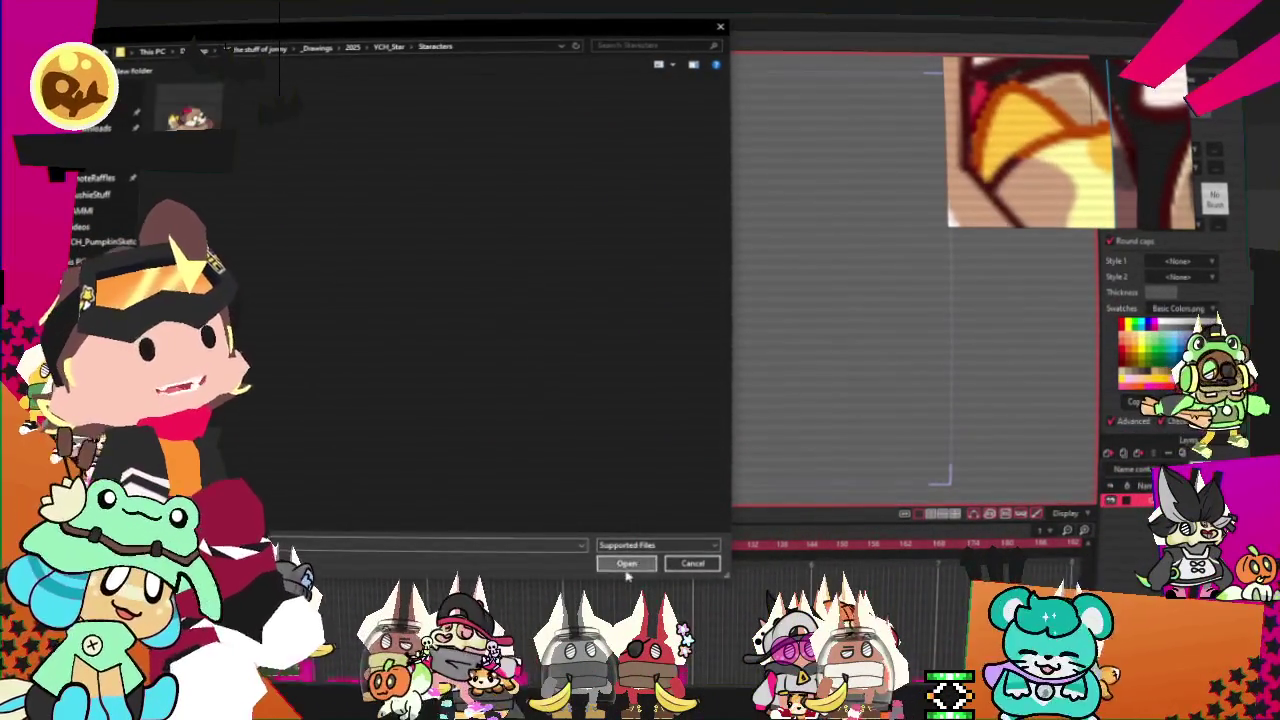
pyautogui.click(627, 565)
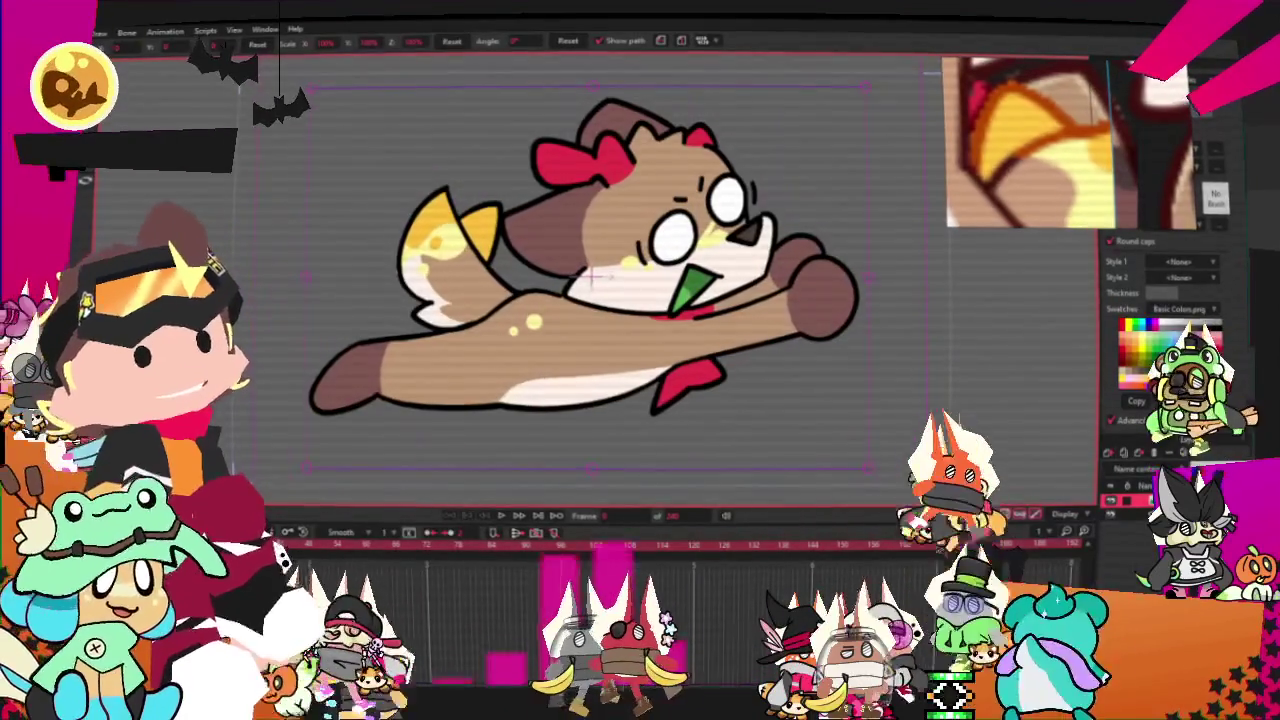
# - Set custom project dimensions, width 1080 px, in Project Settings
pyautogui.click(100, 33)
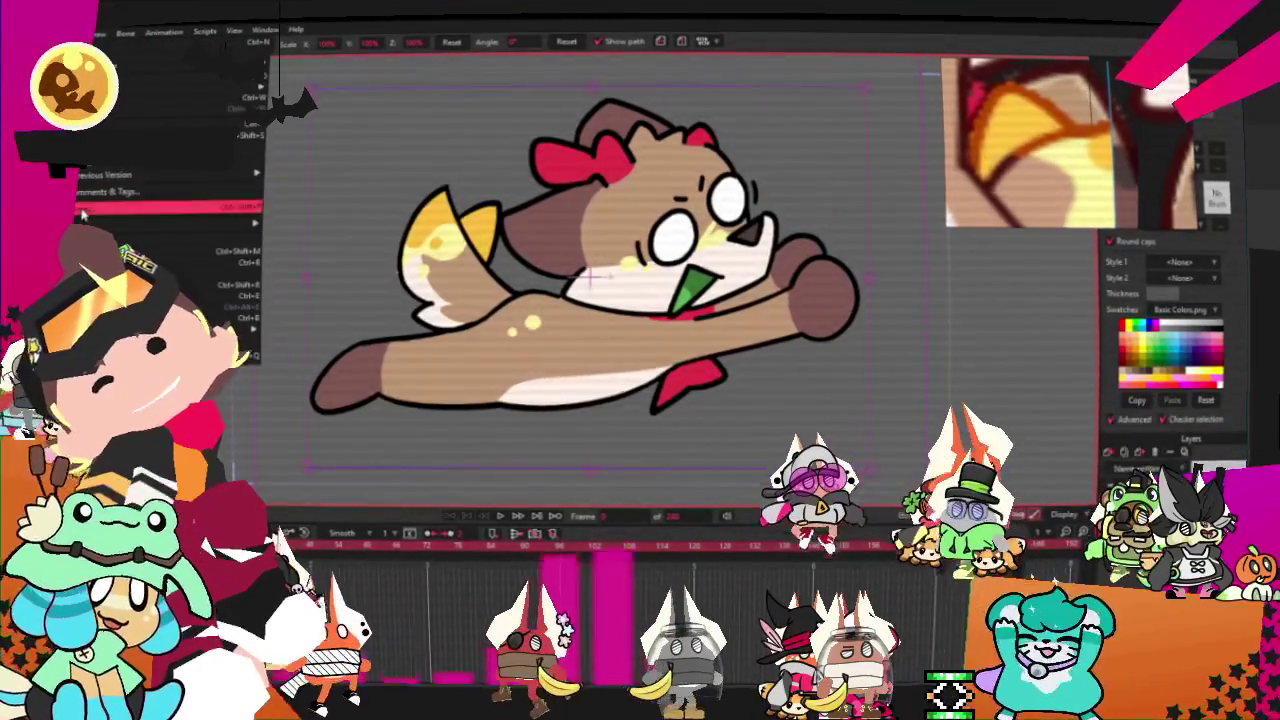
pyautogui.click(83, 208)
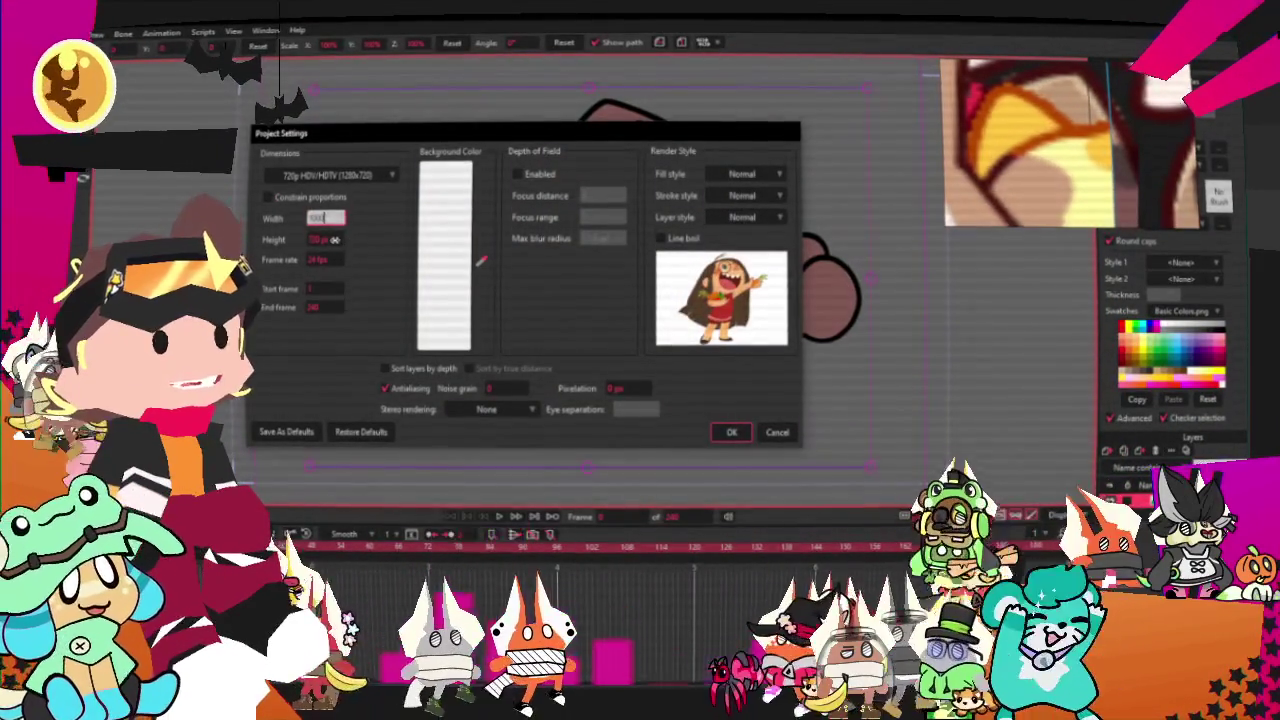
pyautogui.click(733, 432)
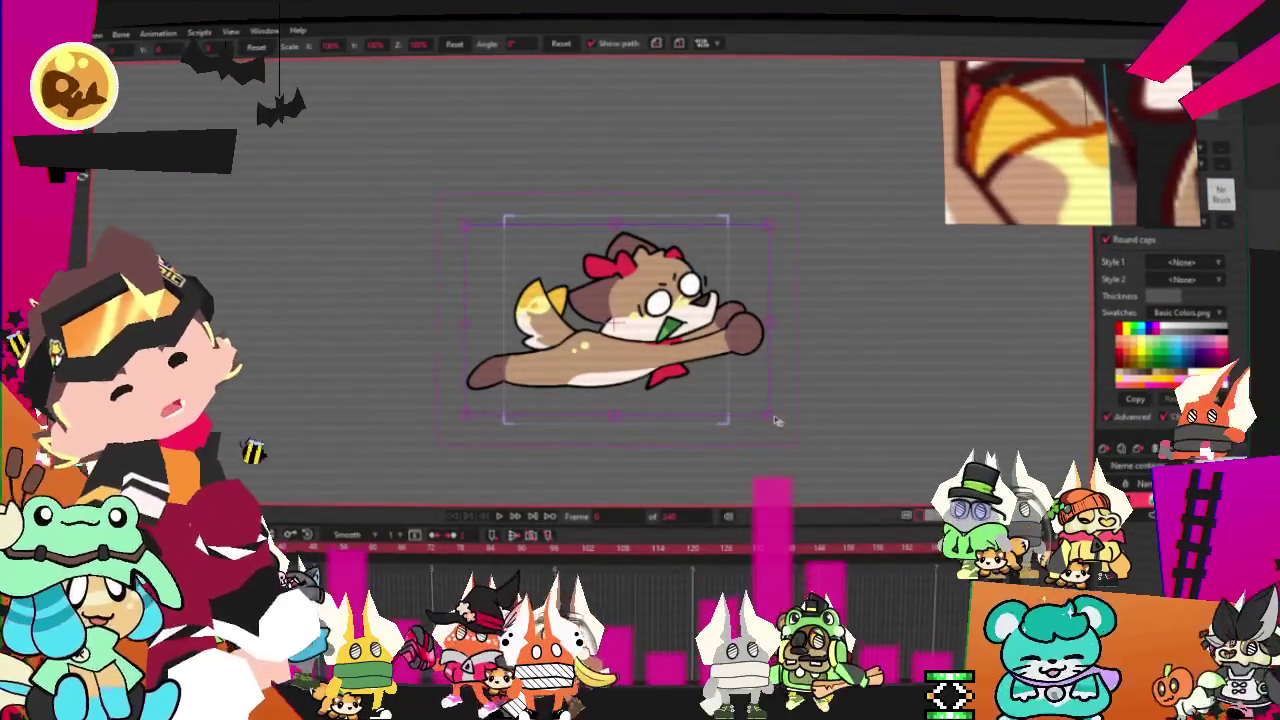
# - Scale the dog image down around its centre
pyautogui.scroll(2, 745, 400)
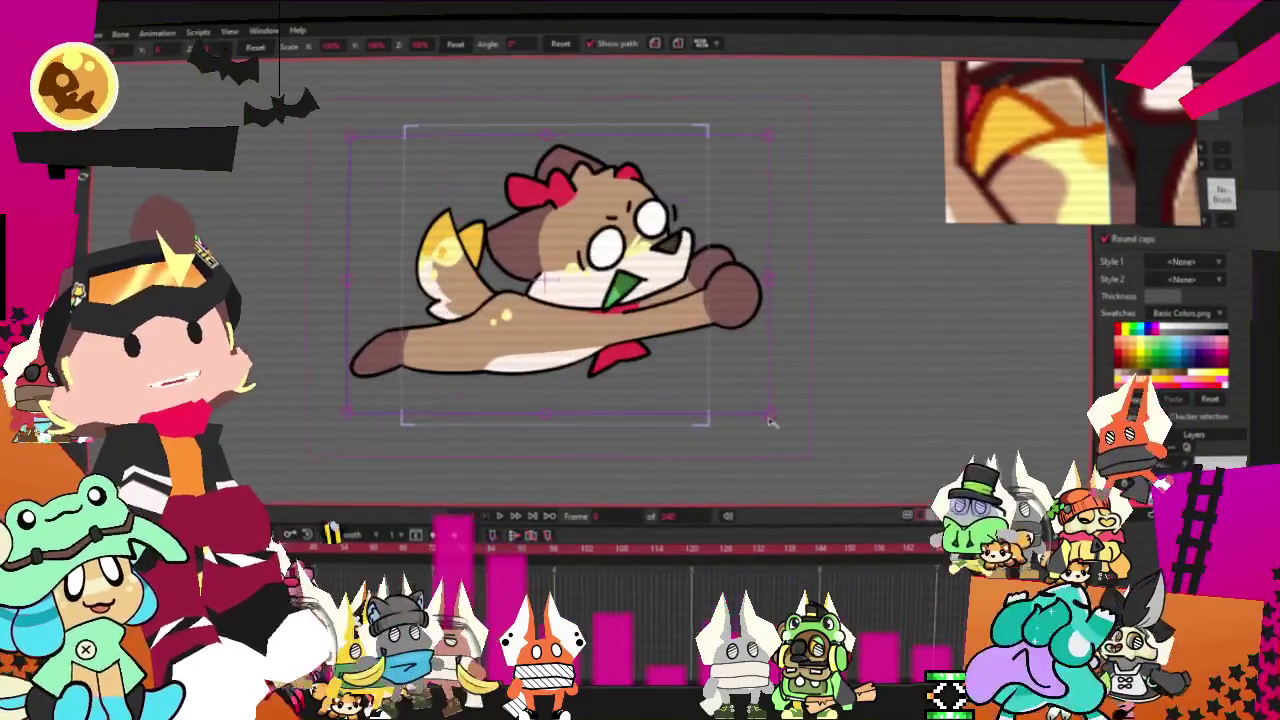
pyautogui.moveTo(740, 393)
pyautogui.mouseDown()
pyautogui.moveTo(655, 279)
pyautogui.moveTo(679, 314)
pyautogui.mouseUp()
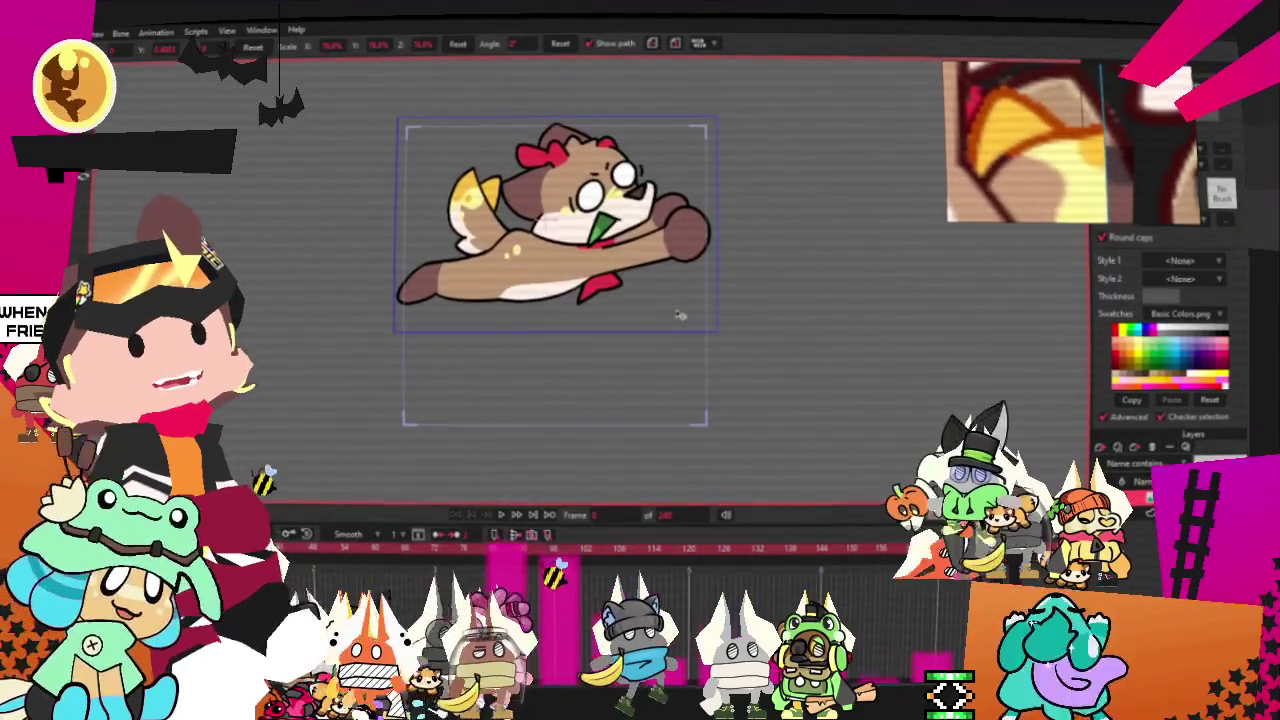
pyautogui.scroll(3, 679, 317)
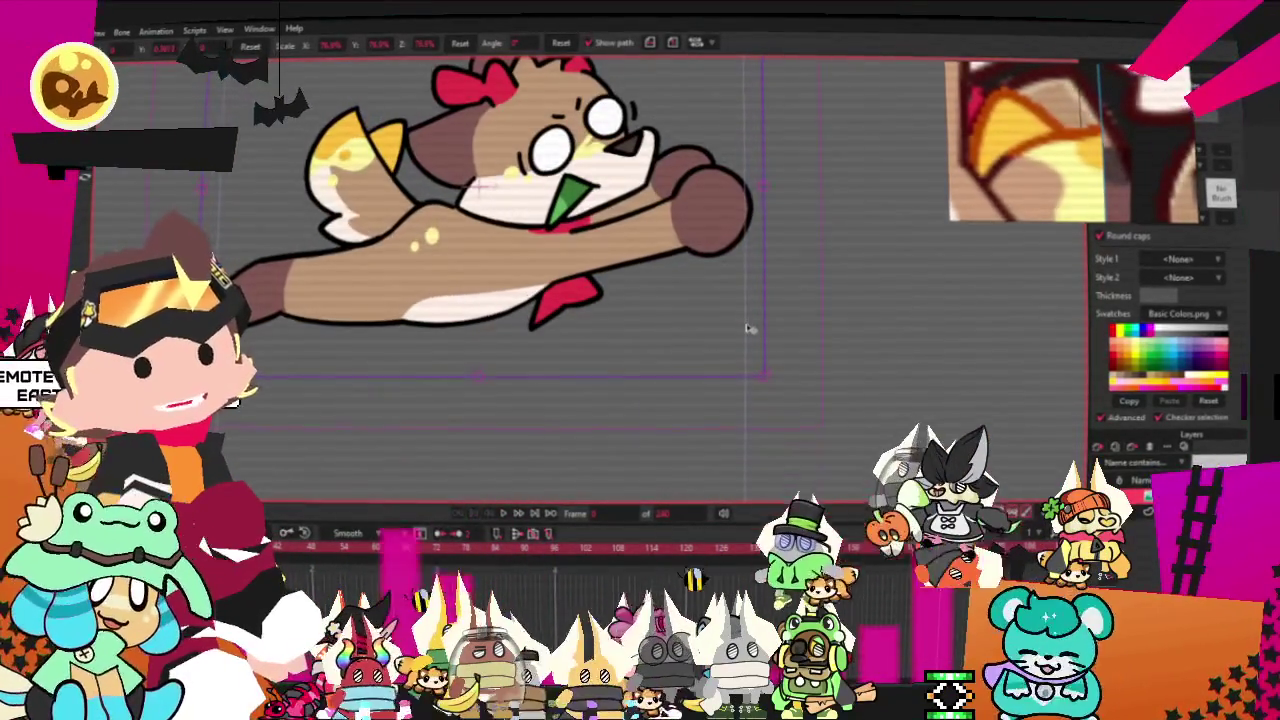
pyautogui.scroll(-3, 758, 323)
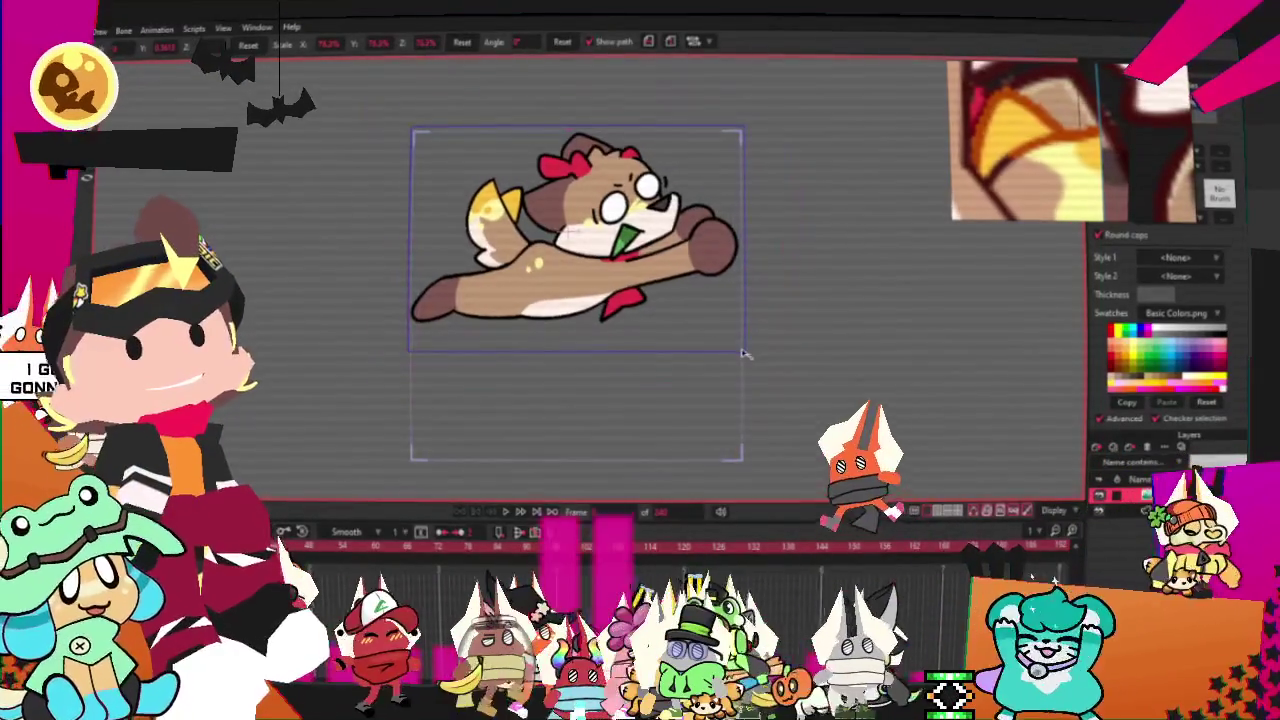
# - Tilt the dog slightly clockwise and move it a little lower in the frame
pyautogui.click(686, 280)
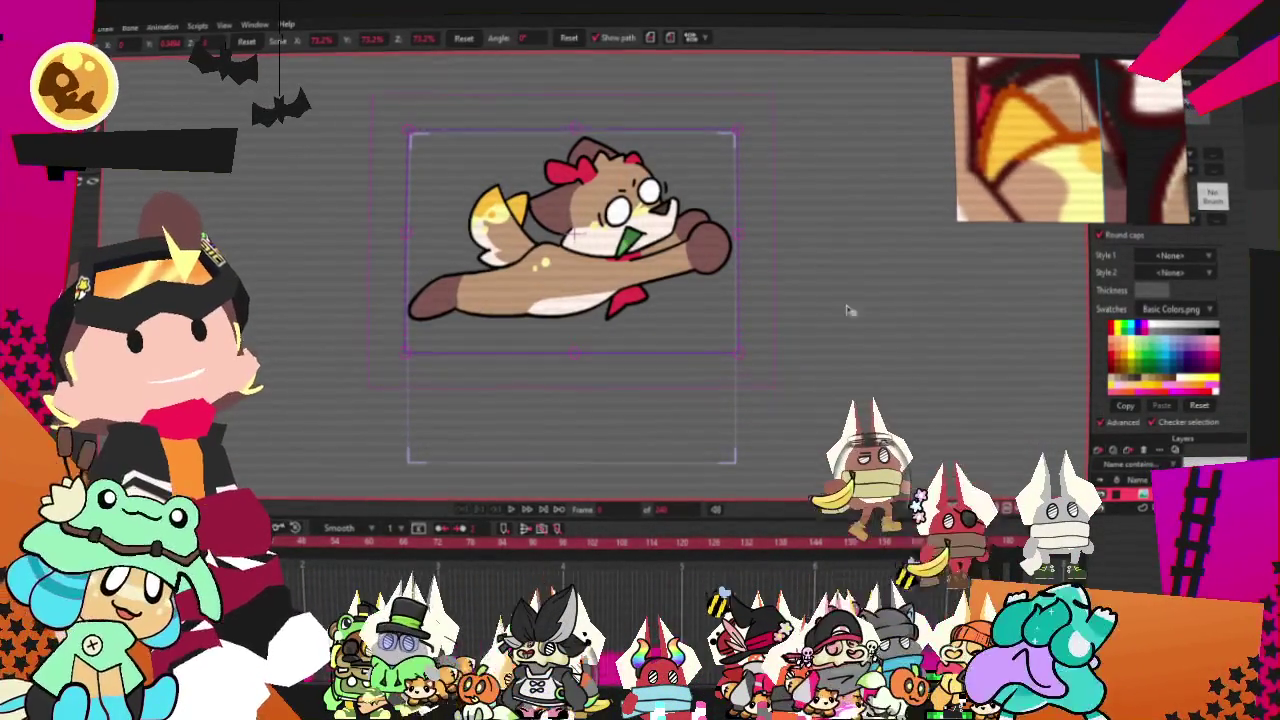
pyautogui.moveTo(750, 288); pyautogui.dragTo(754, 308)
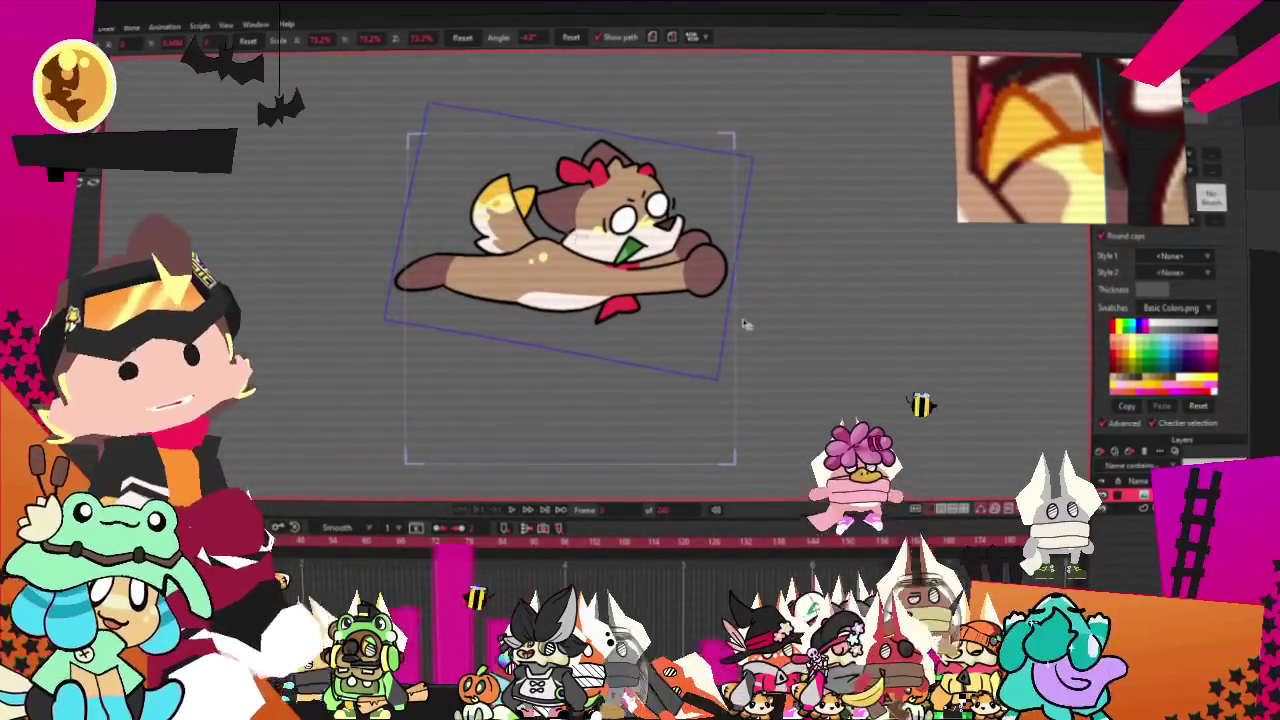
pyautogui.moveTo(667, 270); pyautogui.dragTo(668, 285)
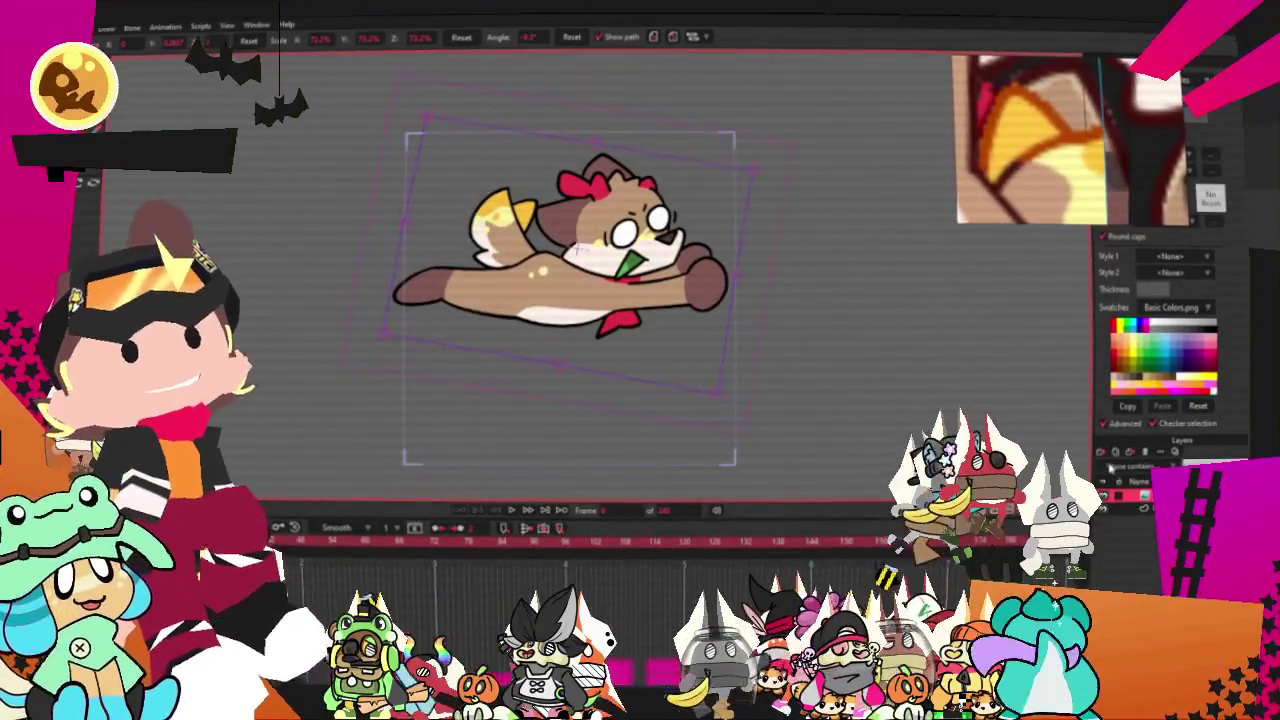
pyautogui.click(1102, 454)
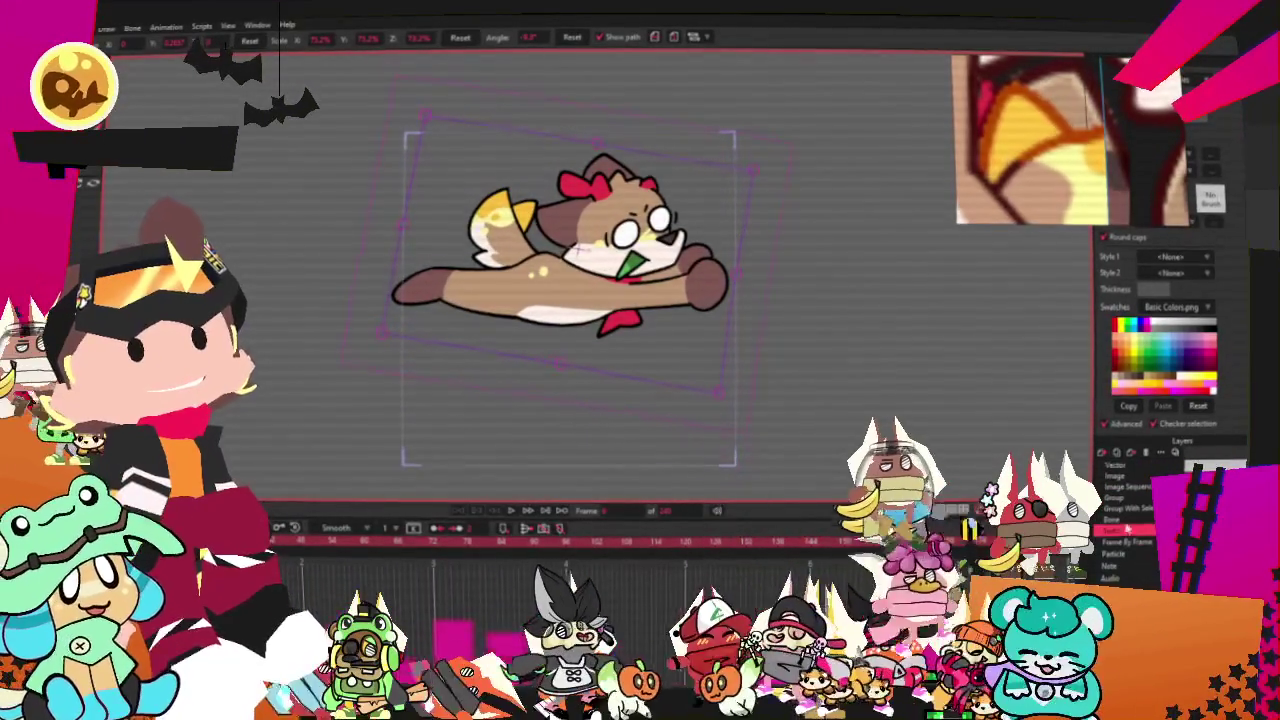
# - Add a bone layer and draw a bone along the dog's outstretched arm
pyautogui.click(1127, 528)
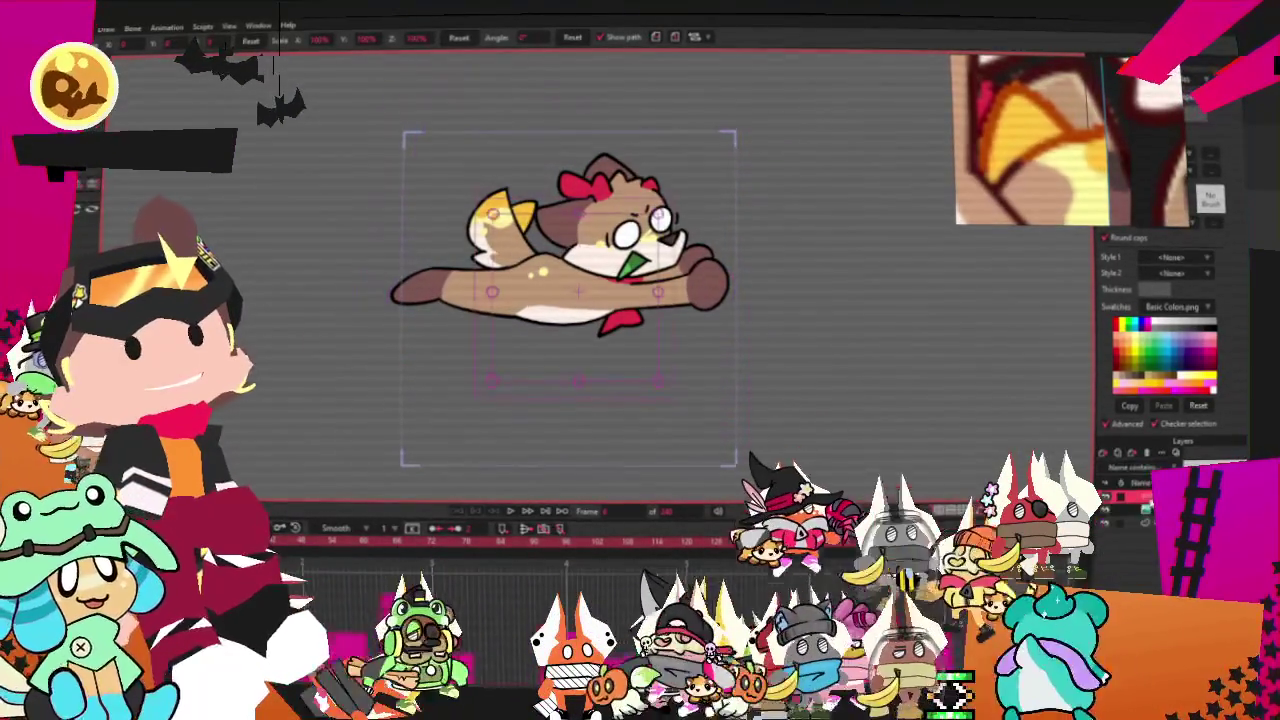
pyautogui.scroll(3, 570, 300)
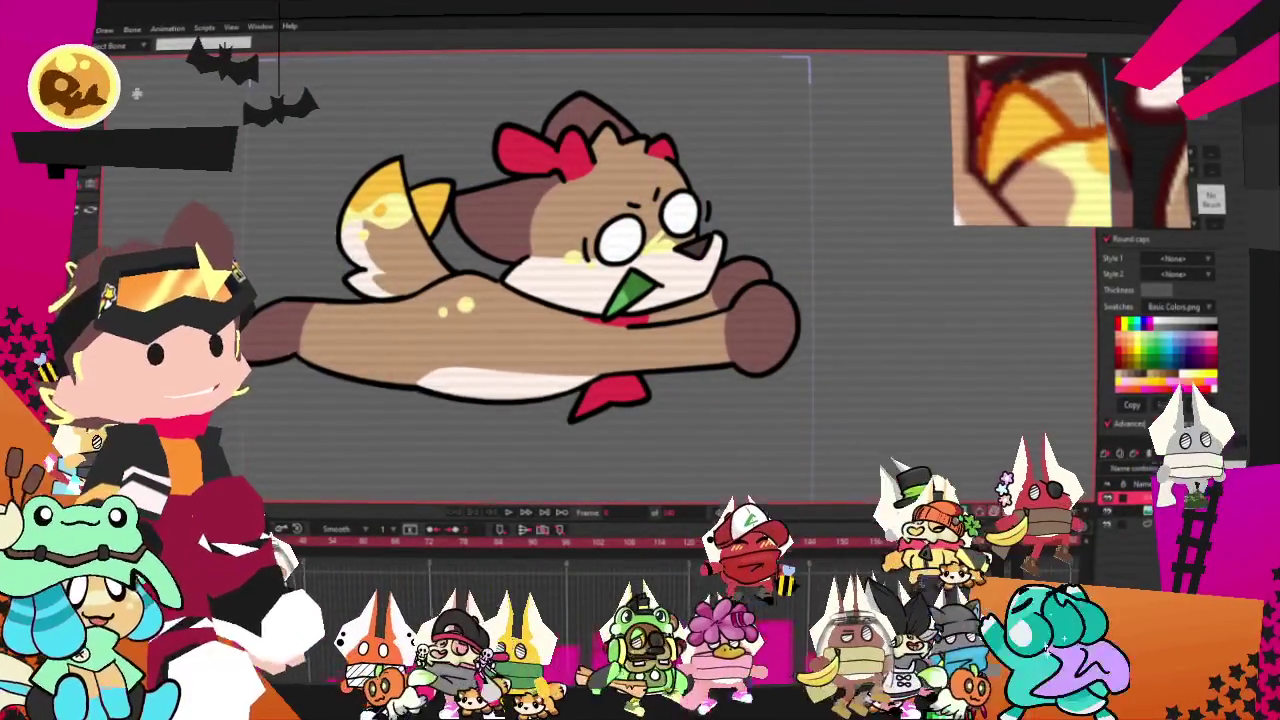
pyautogui.click(776, 326)
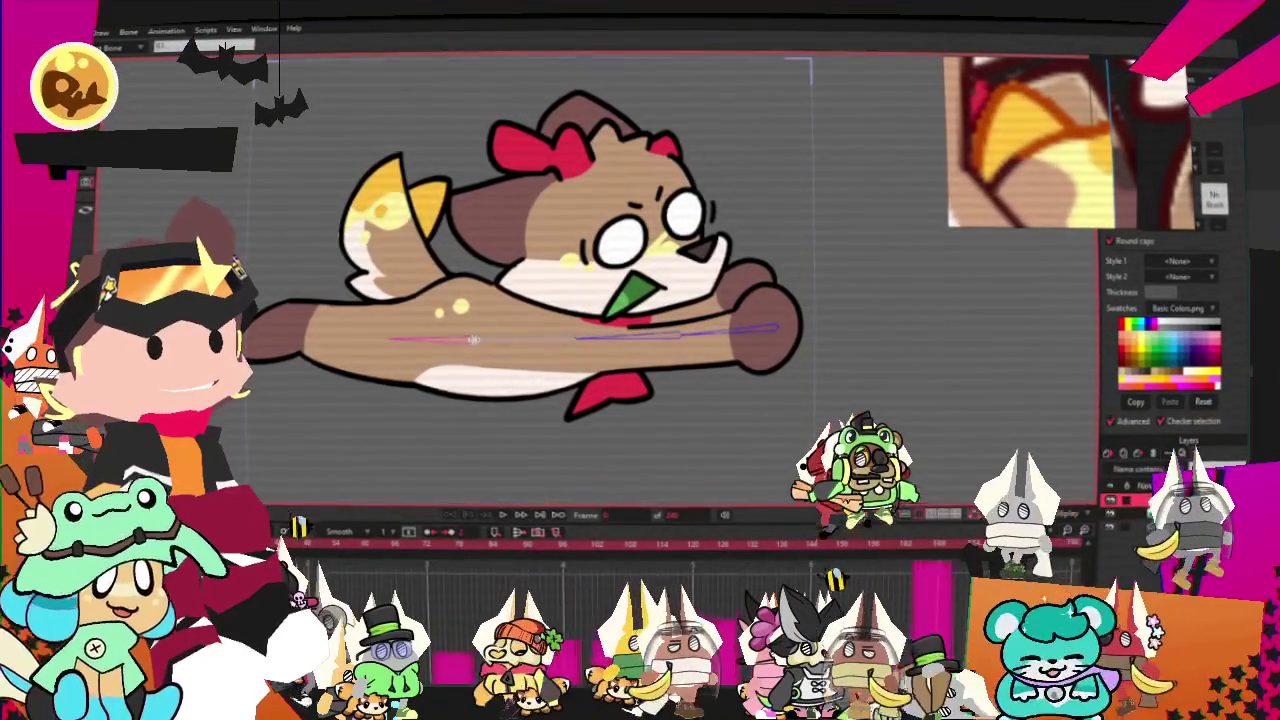
pyautogui.moveTo(576, 338); pyautogui.dragTo(386, 340)
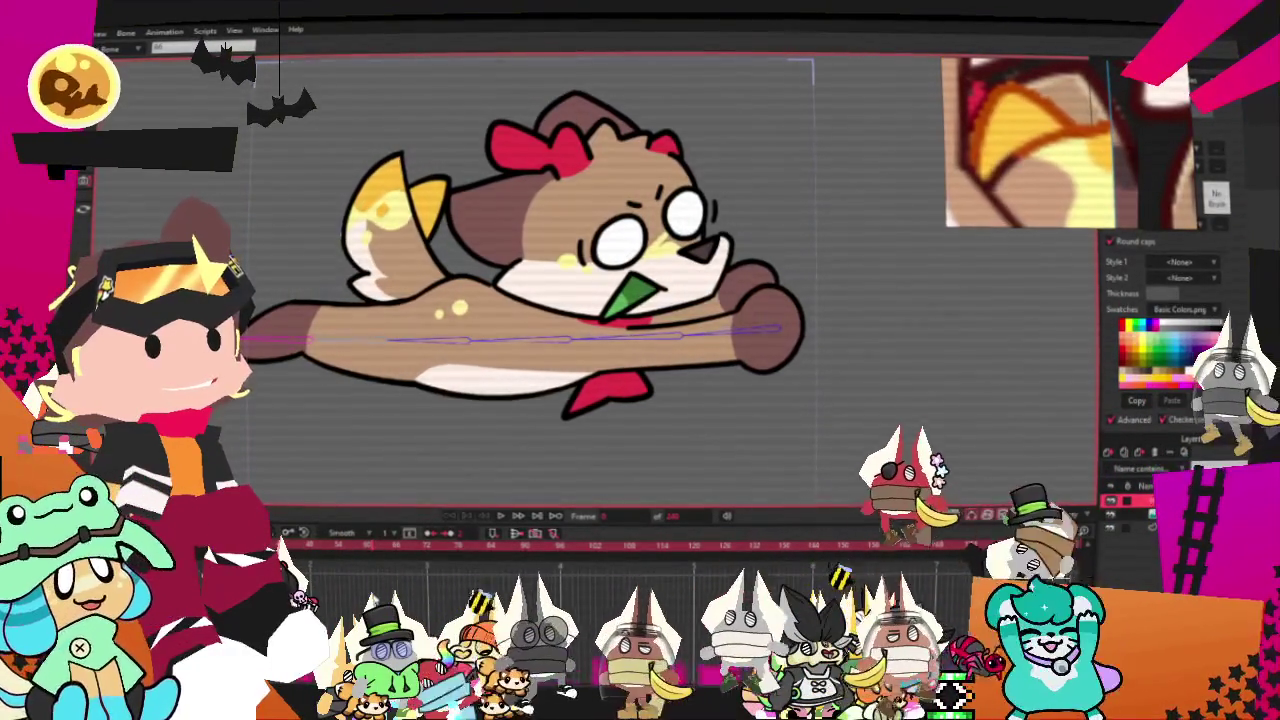
pyautogui.click(779, 328)
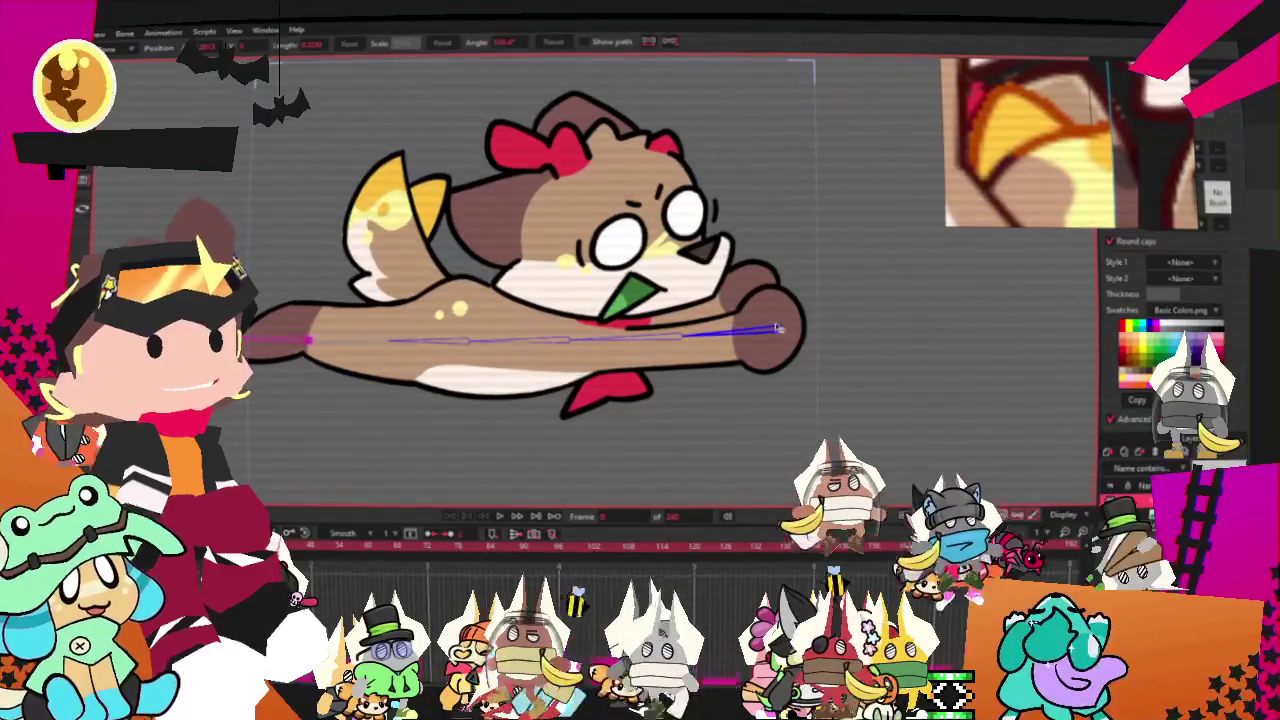
pyautogui.click(779, 333)
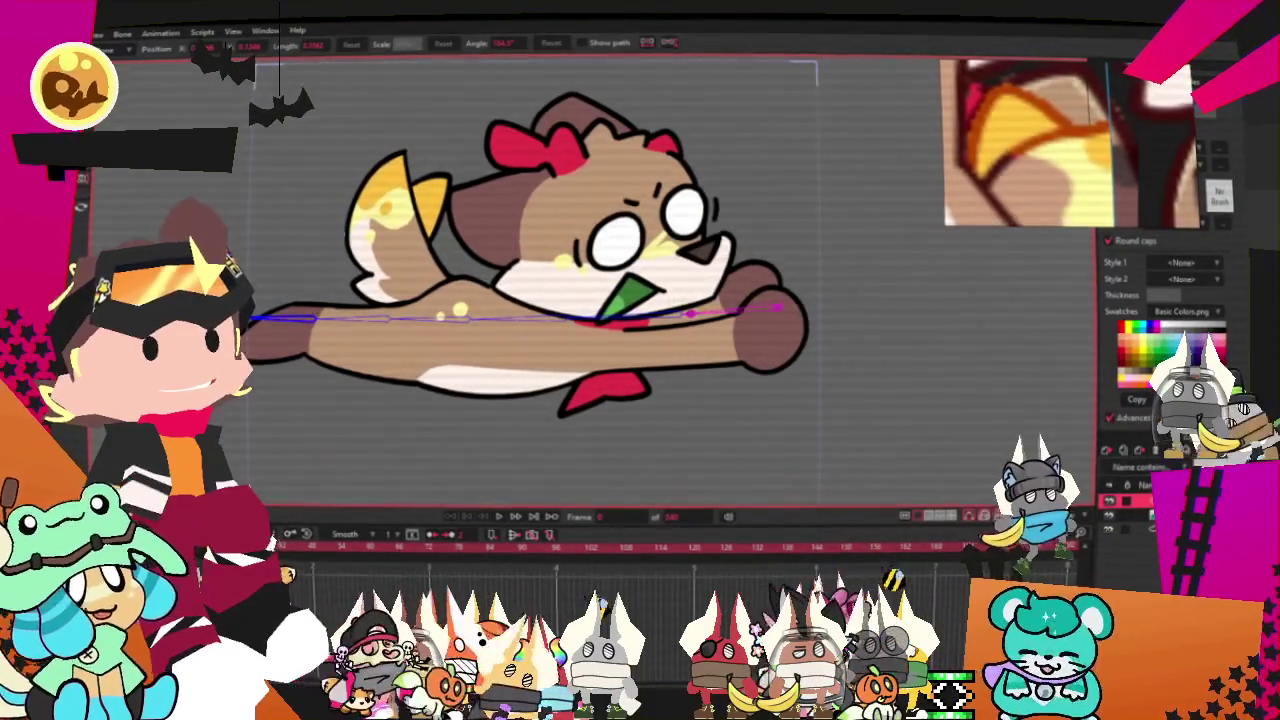
# - Widen the arm bone's influence strength so it covers the whole arm
pyautogui.press('z')
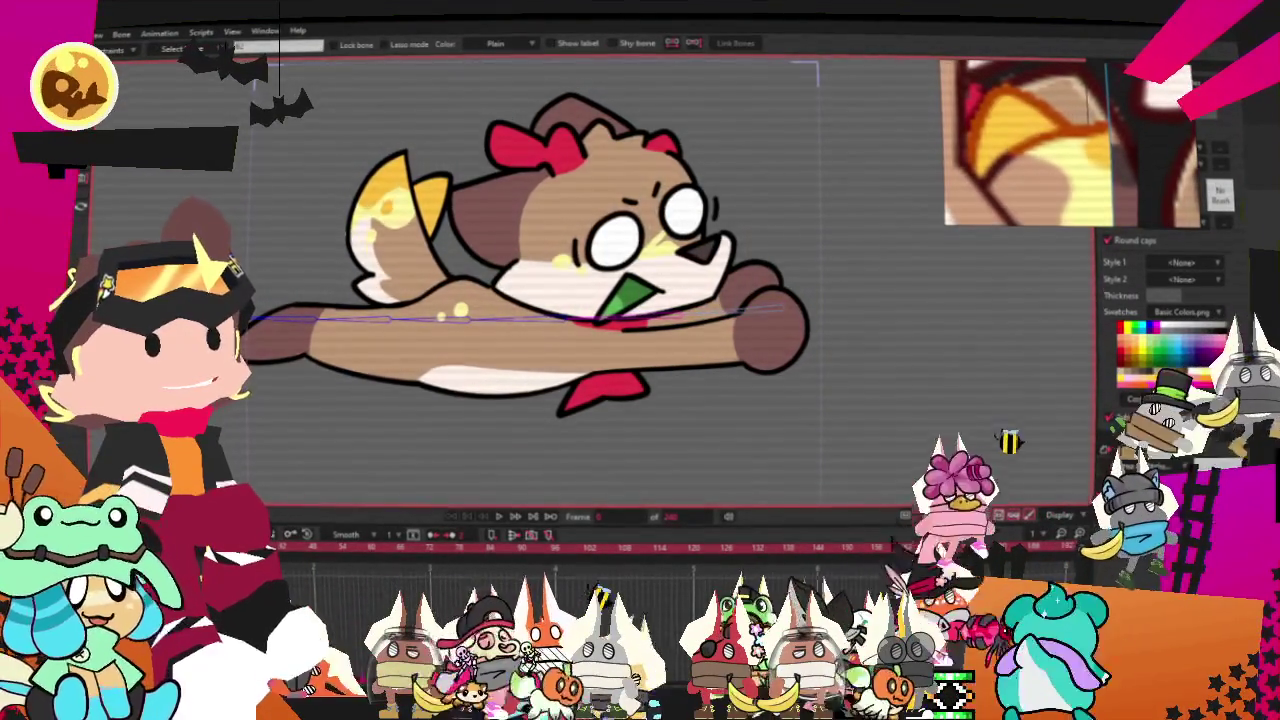
pyautogui.press('s')
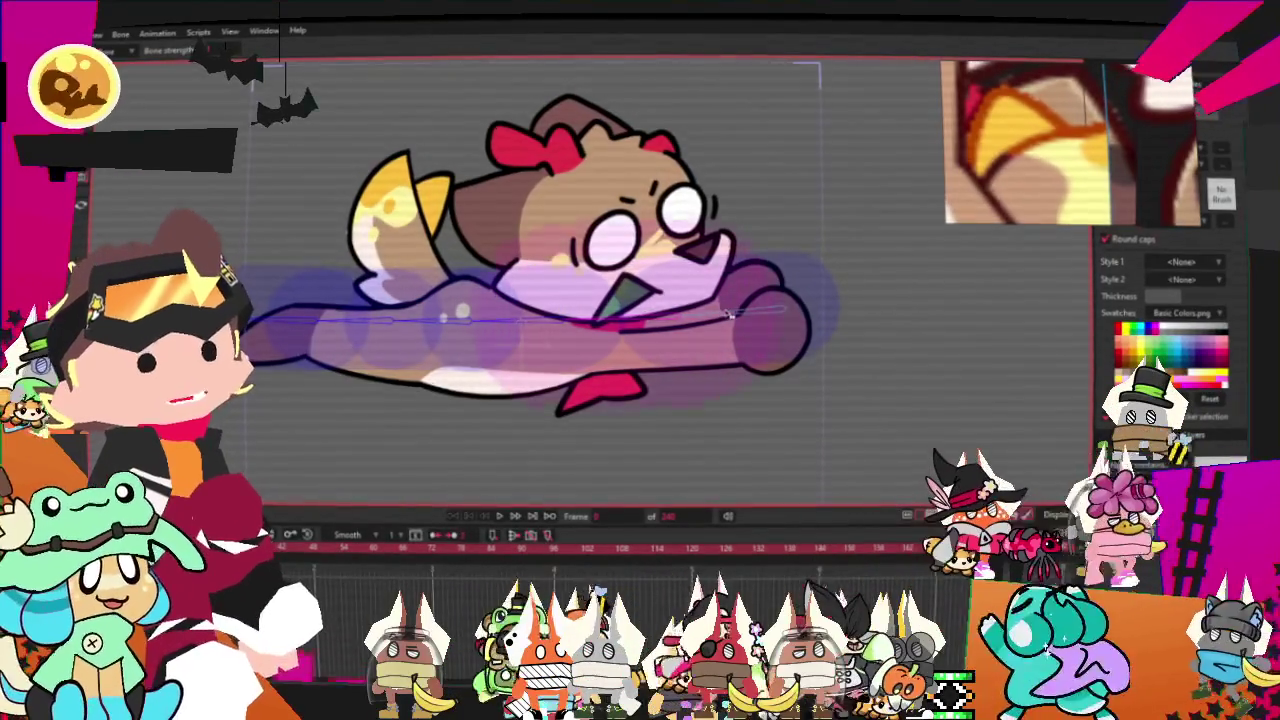
pyautogui.moveTo(752, 311); pyautogui.dragTo(842, 315)
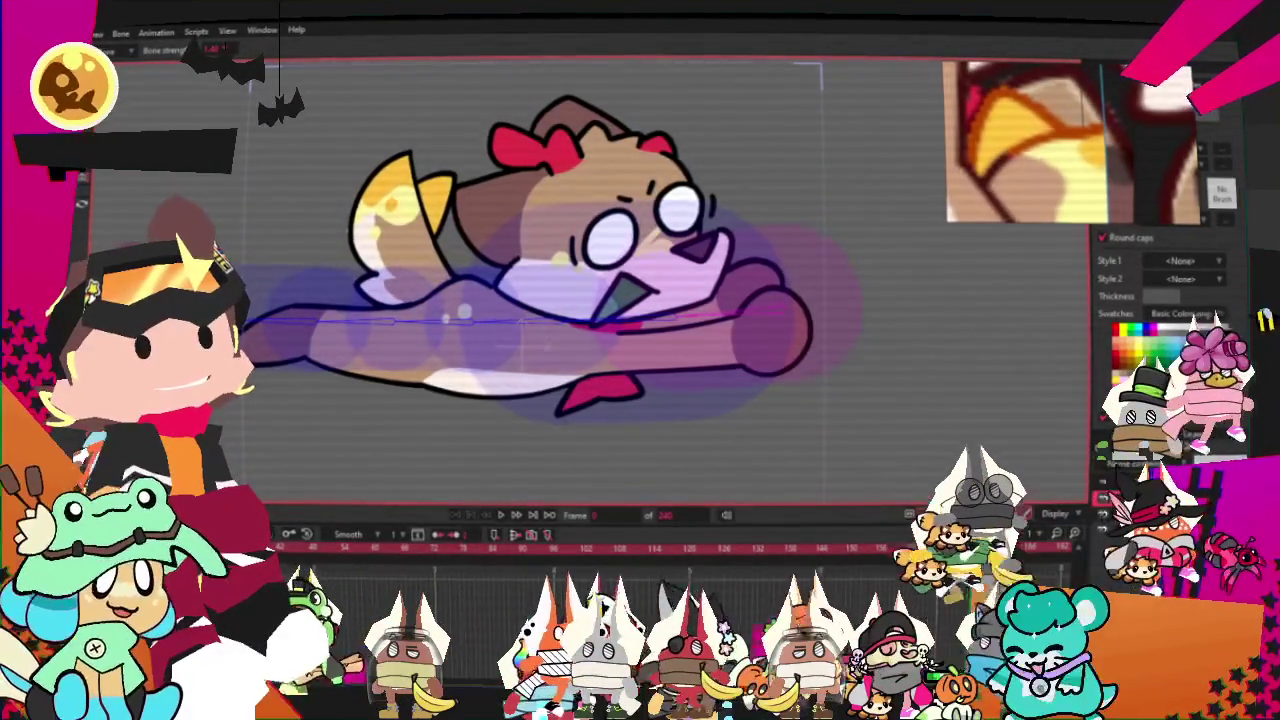
pyautogui.press('z')
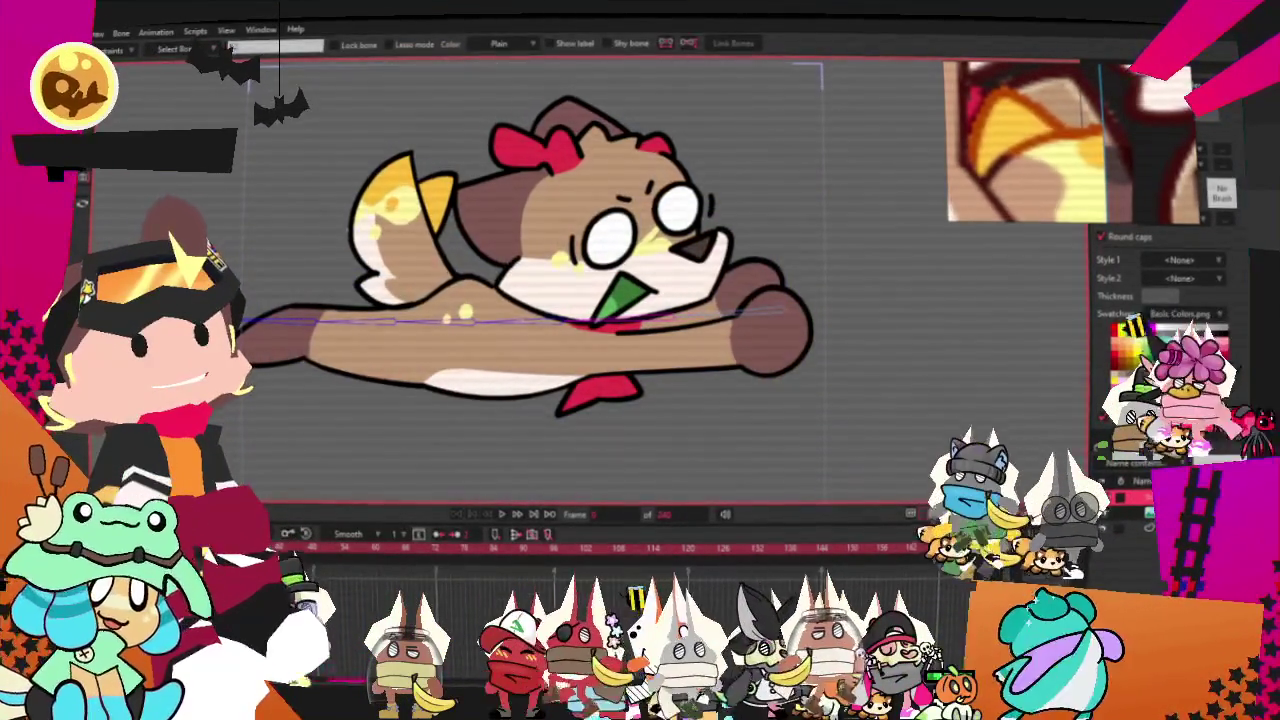
pyautogui.press('t')
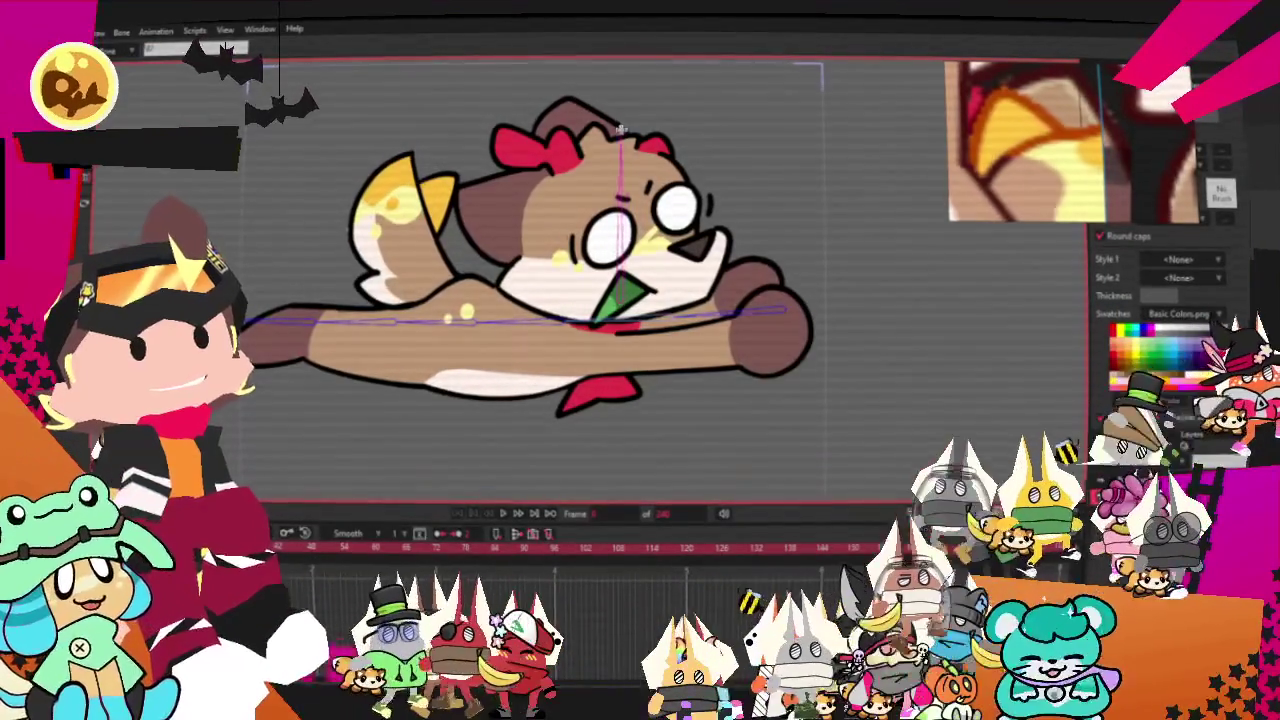
pyautogui.press('s')
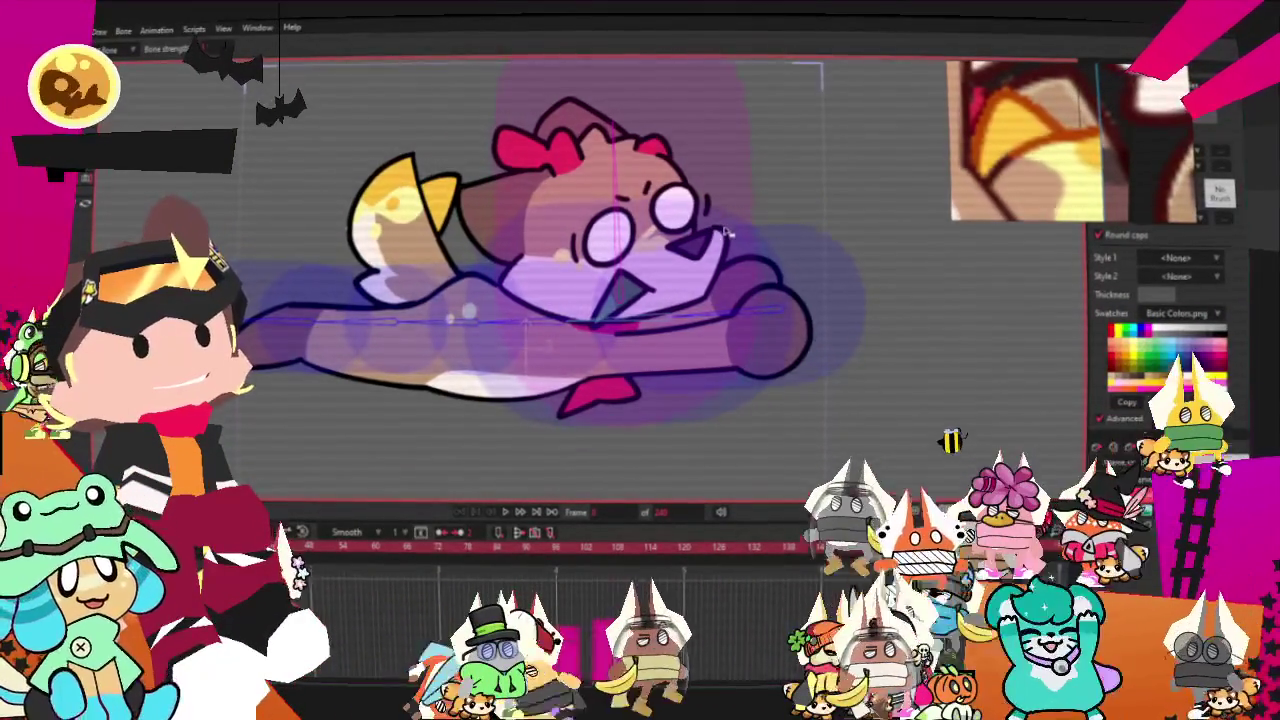
pyautogui.press('z')
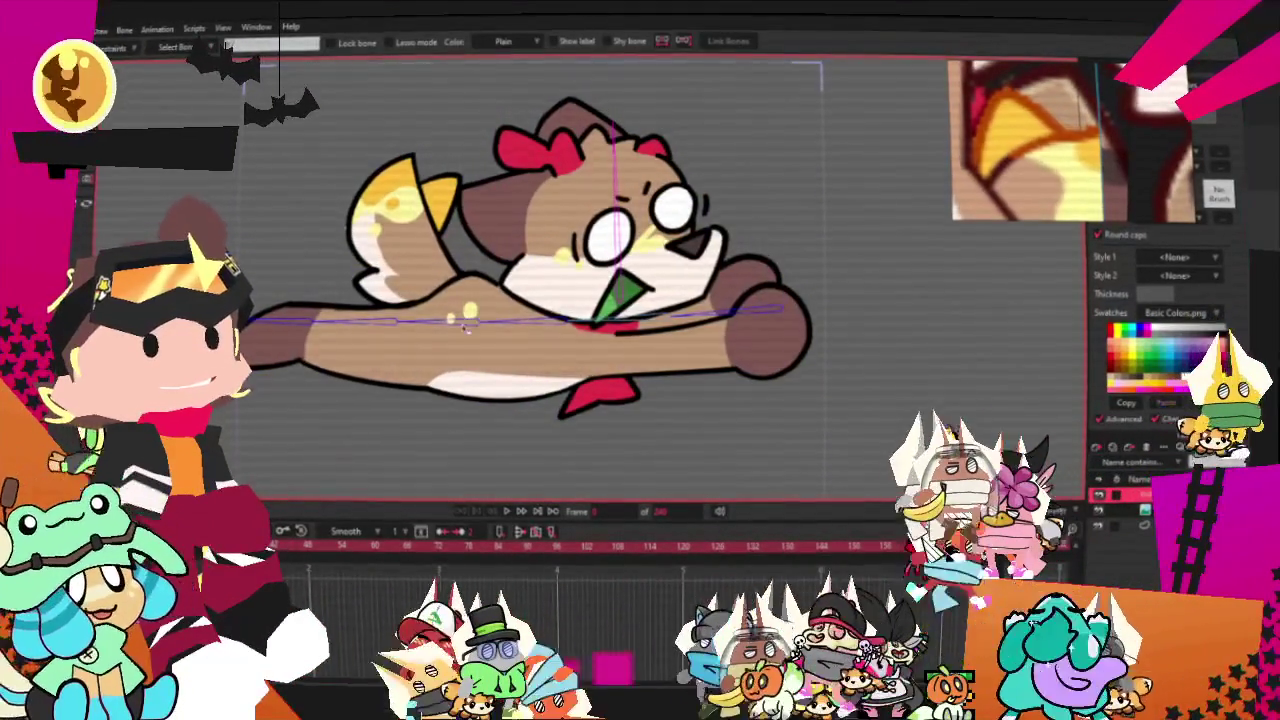
pyautogui.press('t')
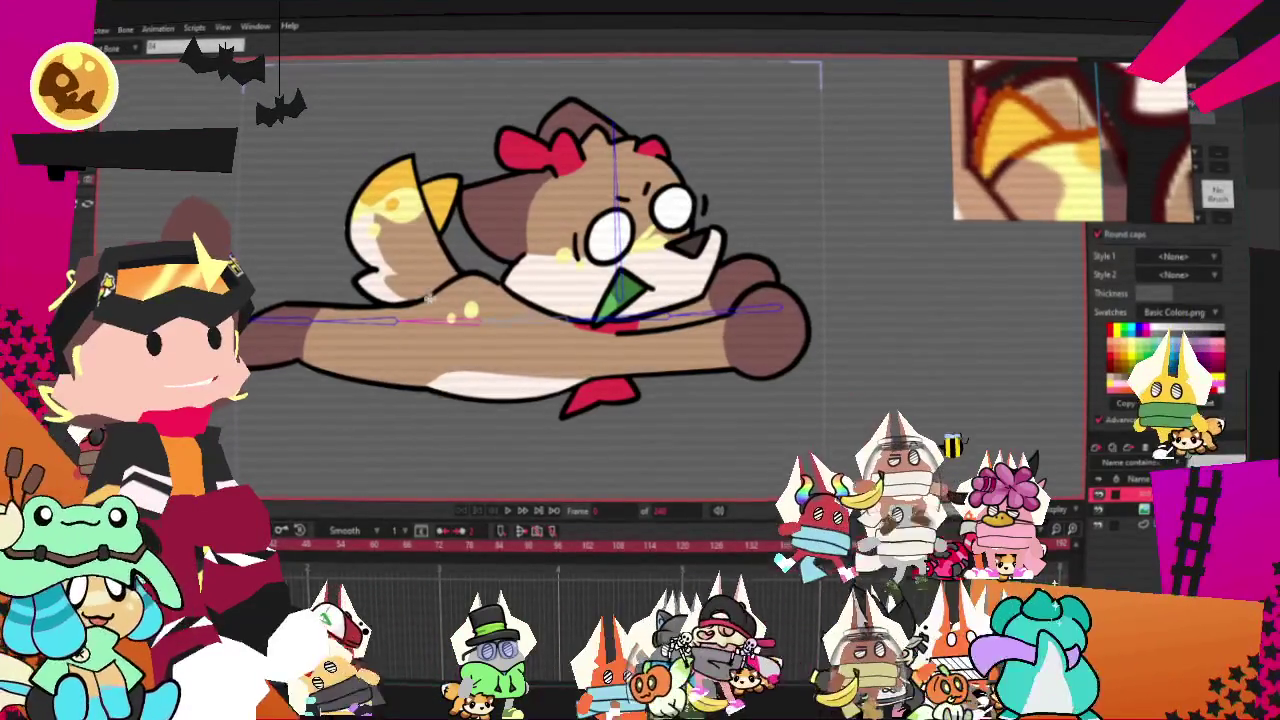
pyautogui.press('s')
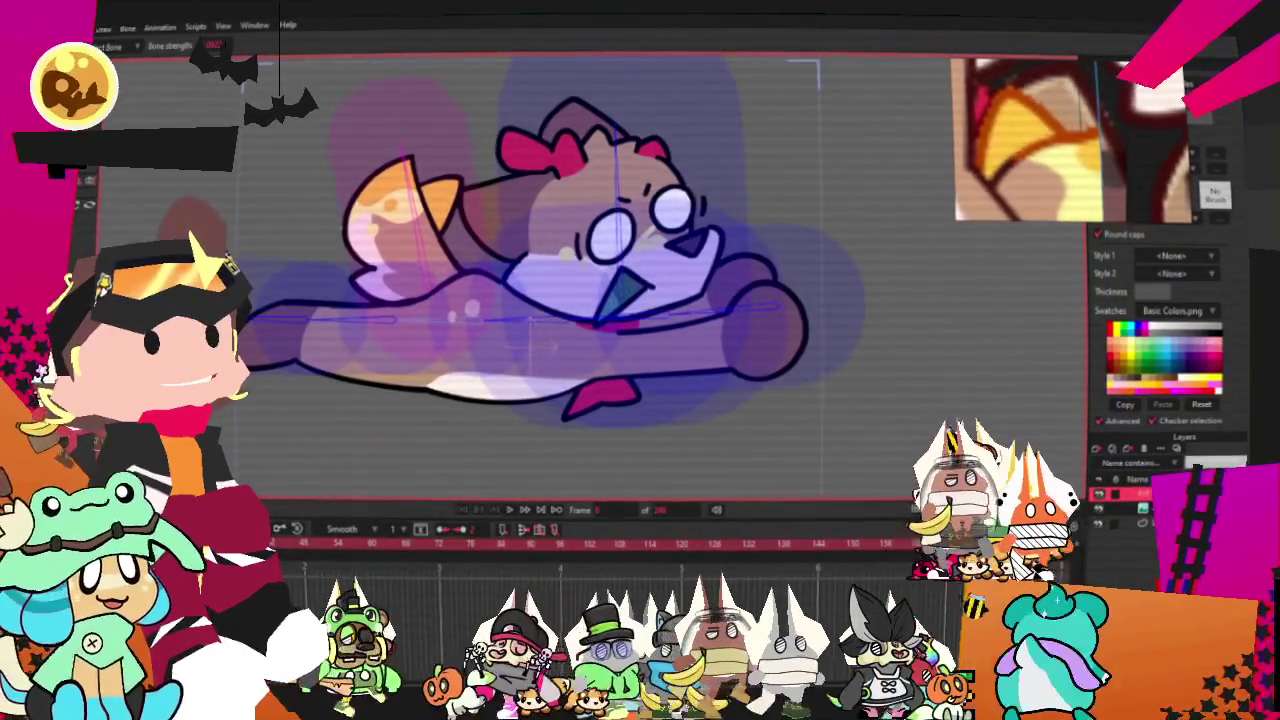
pyautogui.press('t')
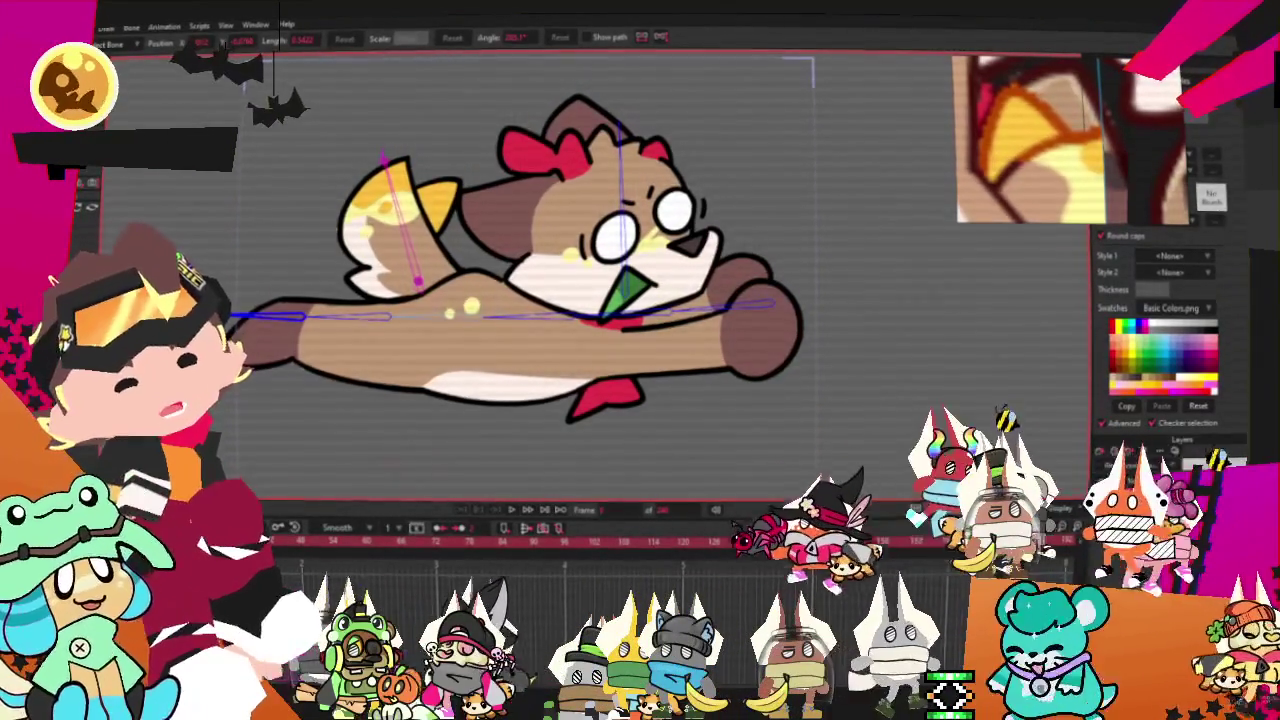
pyautogui.press('b')
pyautogui.click(305, 237)
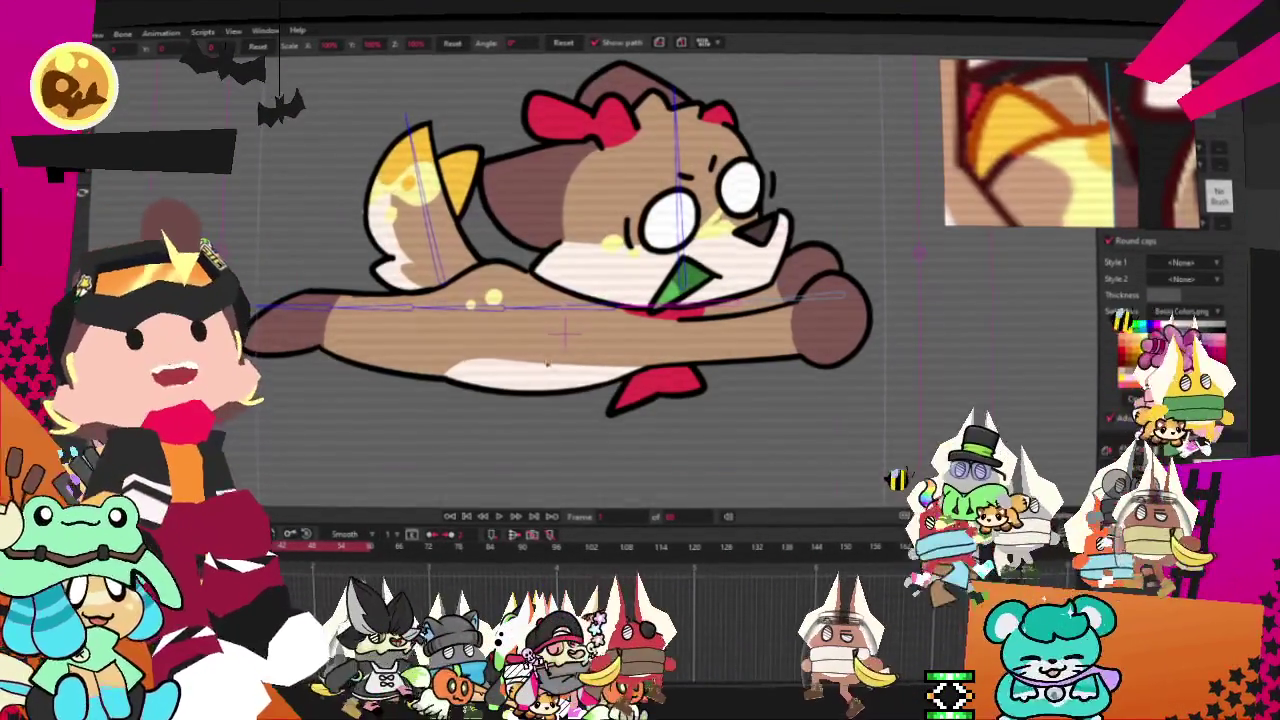
# - Swing the arm down-left, rotate the upper body, and lift the tail to horizontal
pyautogui.scroll(-3, 628, 314)
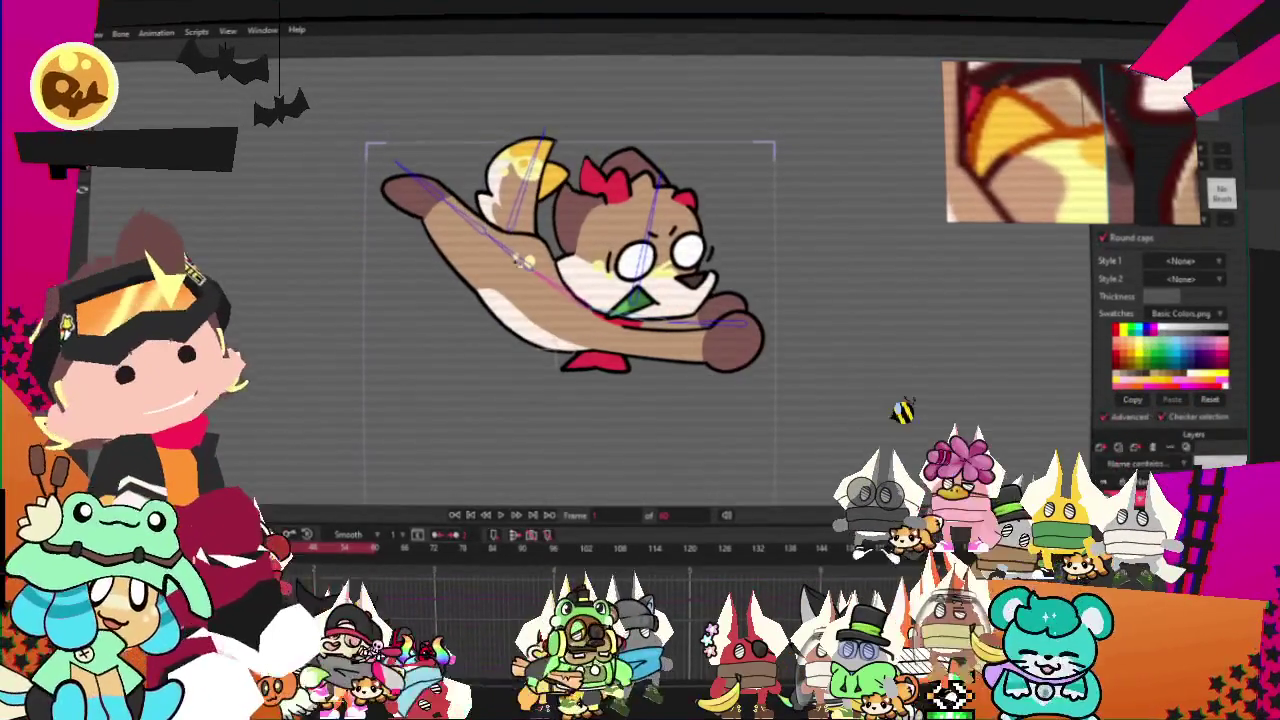
pyautogui.moveTo(458, 262); pyautogui.dragTo(425, 316)
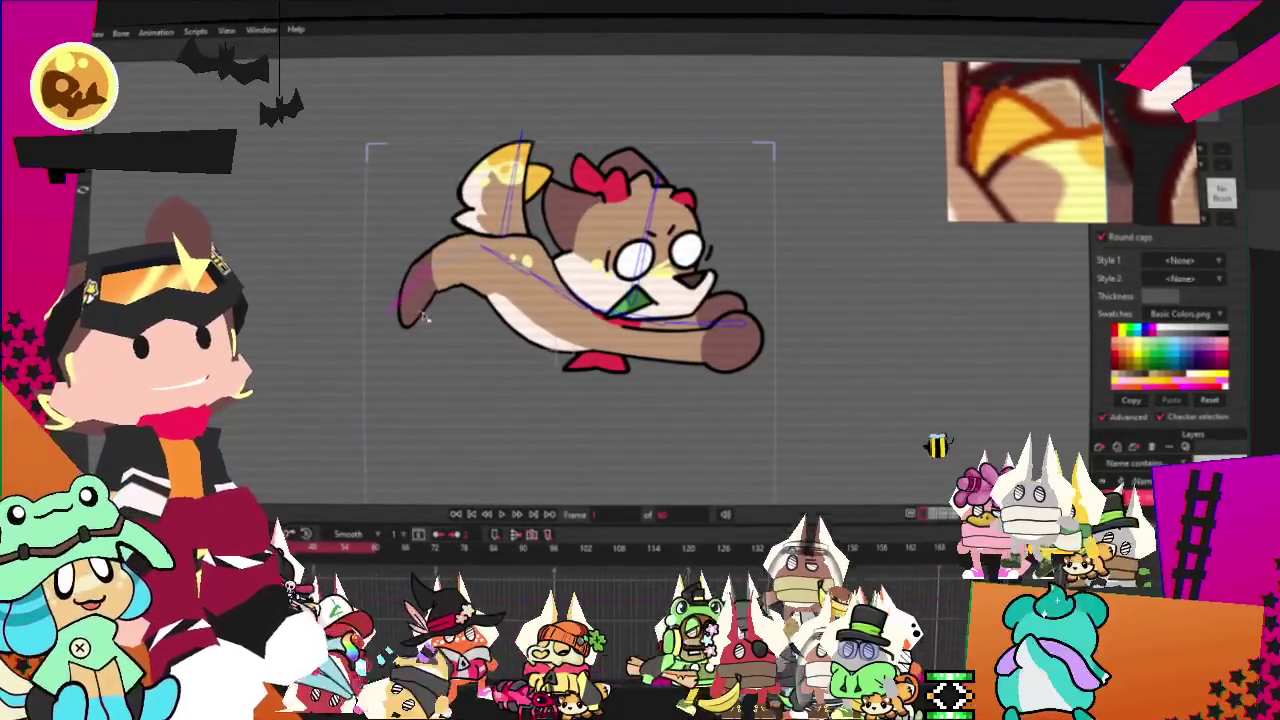
pyautogui.moveTo(535, 293)
pyautogui.mouseDown()
pyautogui.moveTo(573, 300)
pyautogui.moveTo(591, 422)
pyautogui.moveTo(589, 352)
pyautogui.mouseUp()
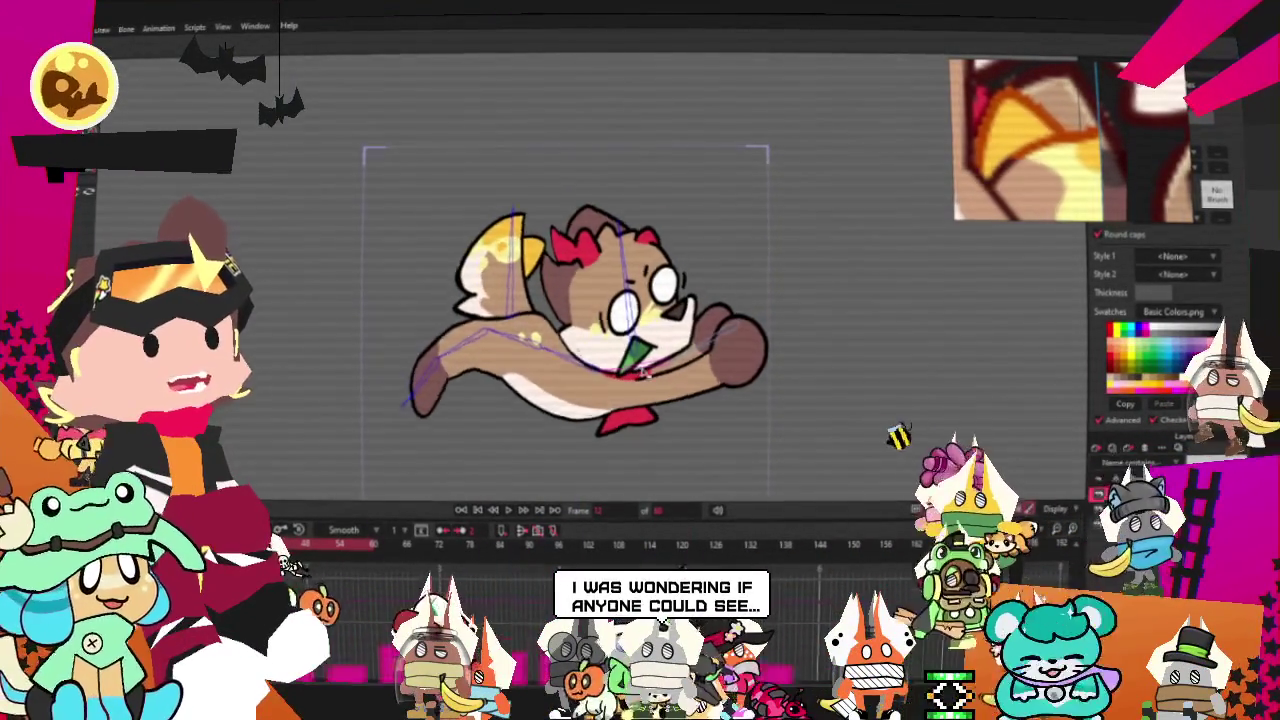
pyautogui.moveTo(470, 445)
pyautogui.mouseDown()
pyautogui.moveTo(449, 380)
pyautogui.moveTo(426, 413)
pyautogui.mouseUp()
pyautogui.moveTo(657, 348); pyautogui.dragTo(657, 312)
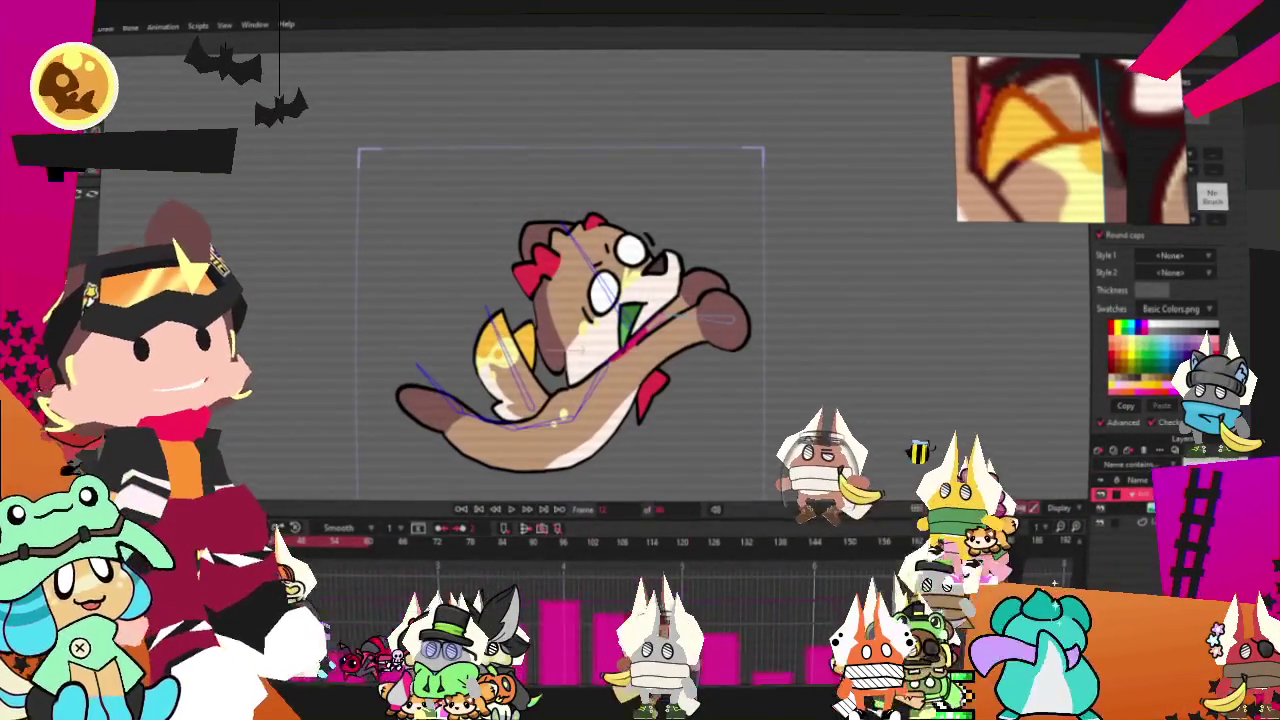
pyautogui.moveTo(660, 328)
pyautogui.mouseDown()
pyautogui.moveTo(666, 301)
pyautogui.moveTo(666, 317)
pyautogui.moveTo(568, 349)
pyautogui.mouseUp()
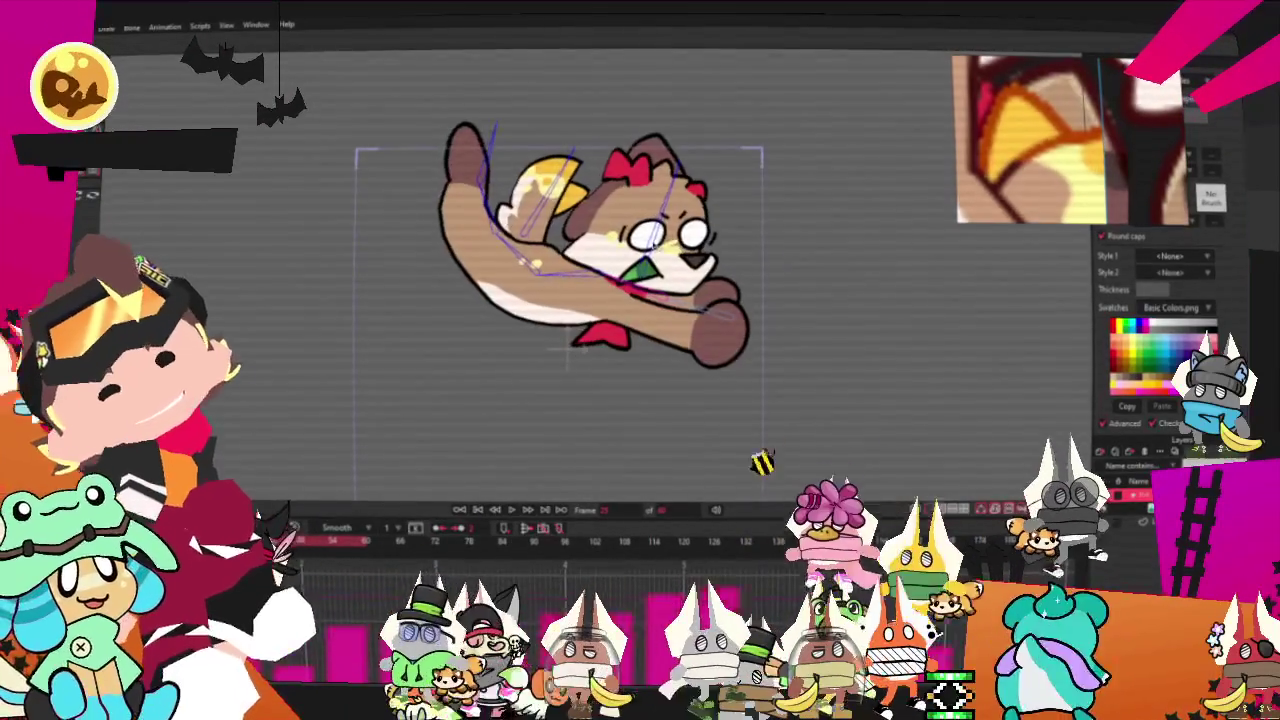
# - Rework the tail and body pose, lowering the body and bending legs and head
pyautogui.moveTo(578, 283); pyautogui.dragTo(542, 234)
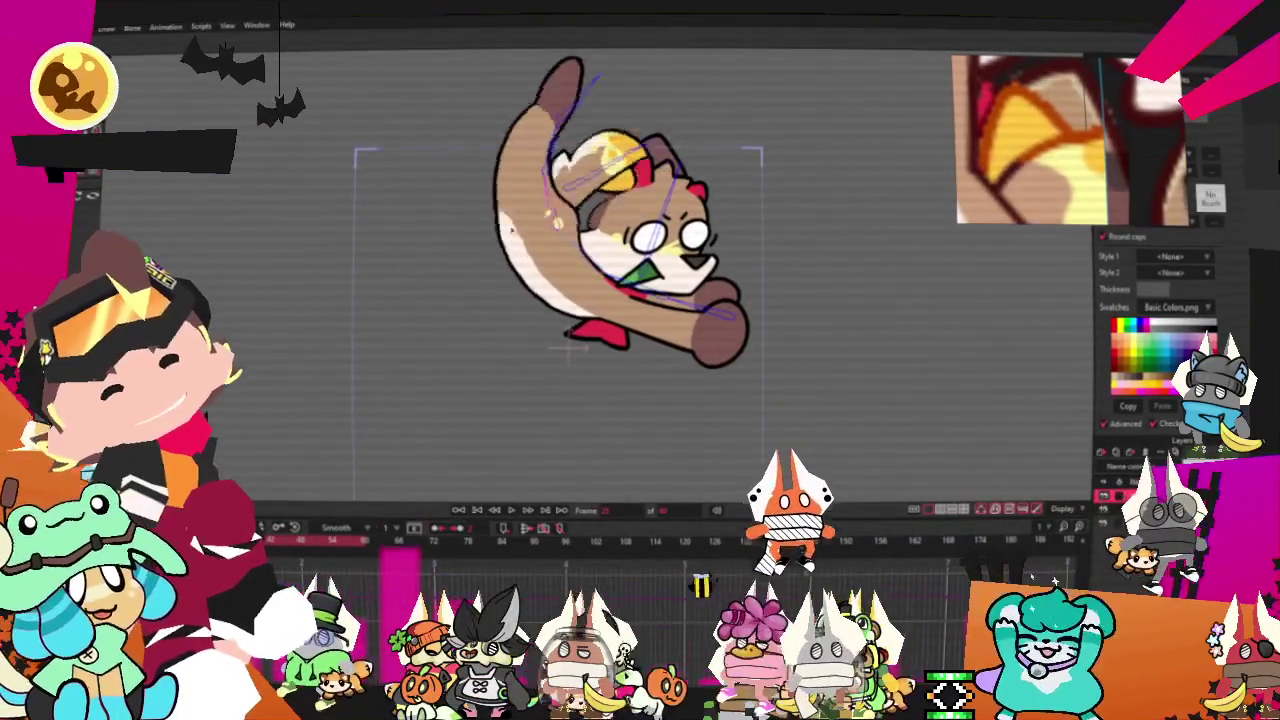
pyautogui.moveTo(456, 241)
pyautogui.mouseDown()
pyautogui.moveTo(498, 254)
pyautogui.moveTo(528, 284)
pyautogui.mouseUp()
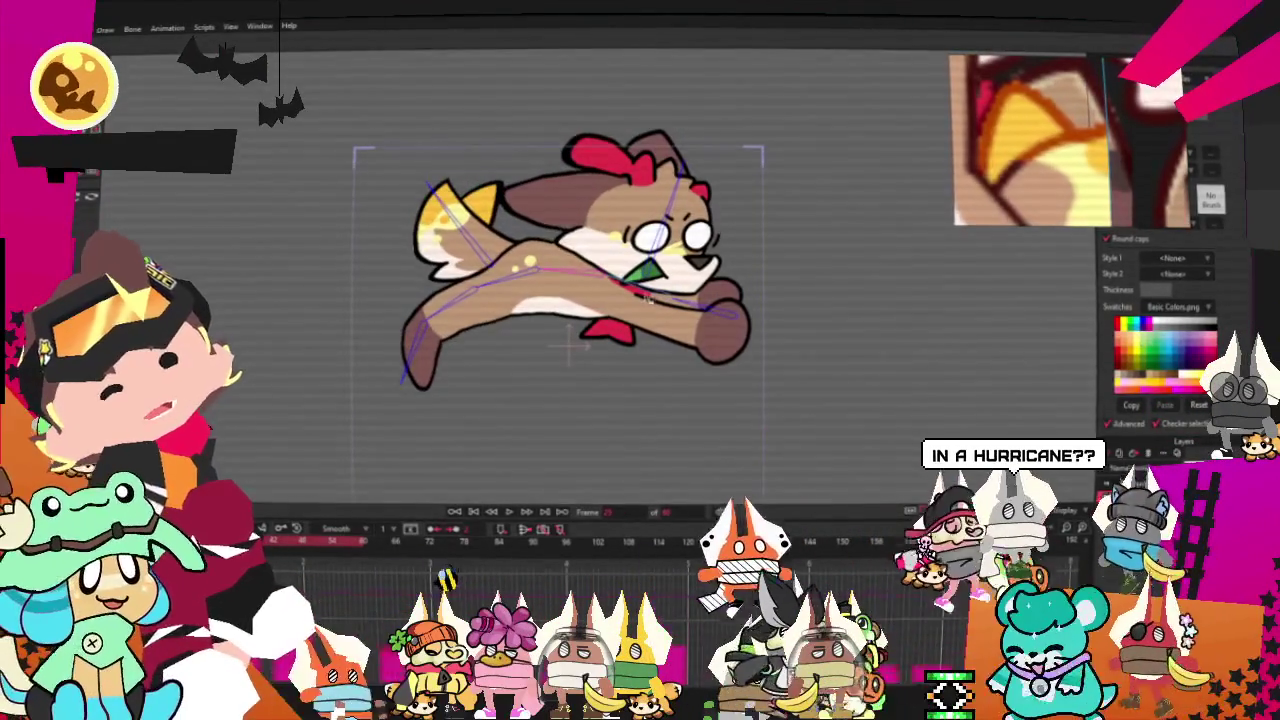
pyautogui.moveTo(528, 284); pyautogui.dragTo(648, 283)
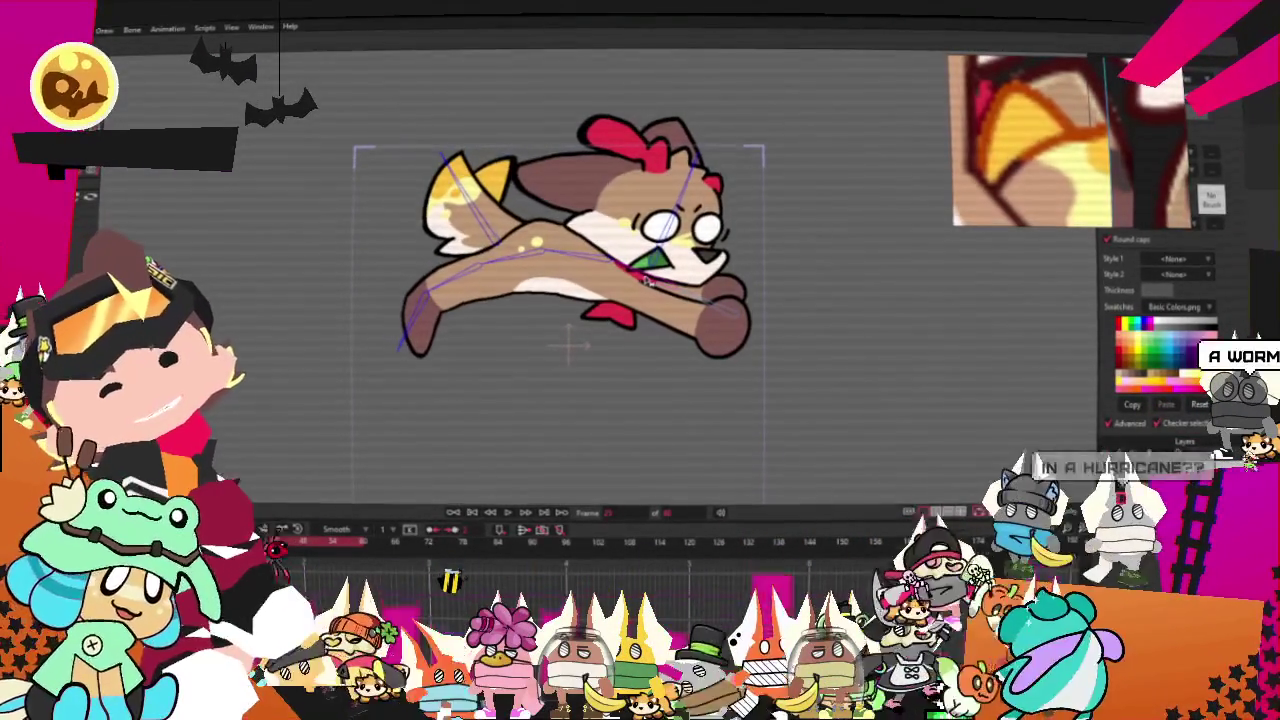
pyautogui.moveTo(719, 310)
pyautogui.mouseDown()
pyautogui.moveTo(554, 340)
pyautogui.moveTo(435, 268)
pyautogui.mouseUp()
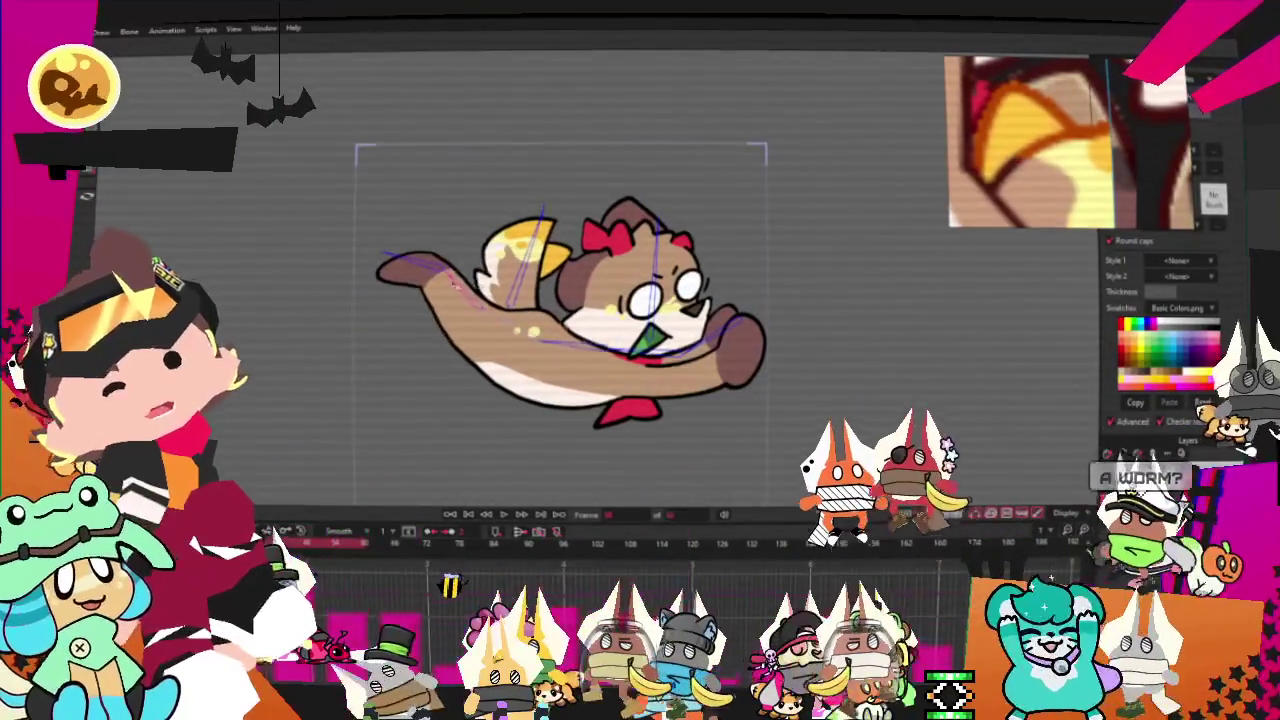
pyautogui.moveTo(566, 356)
pyautogui.mouseDown()
pyautogui.moveTo(436, 334)
pyautogui.moveTo(609, 364)
pyautogui.mouseUp()
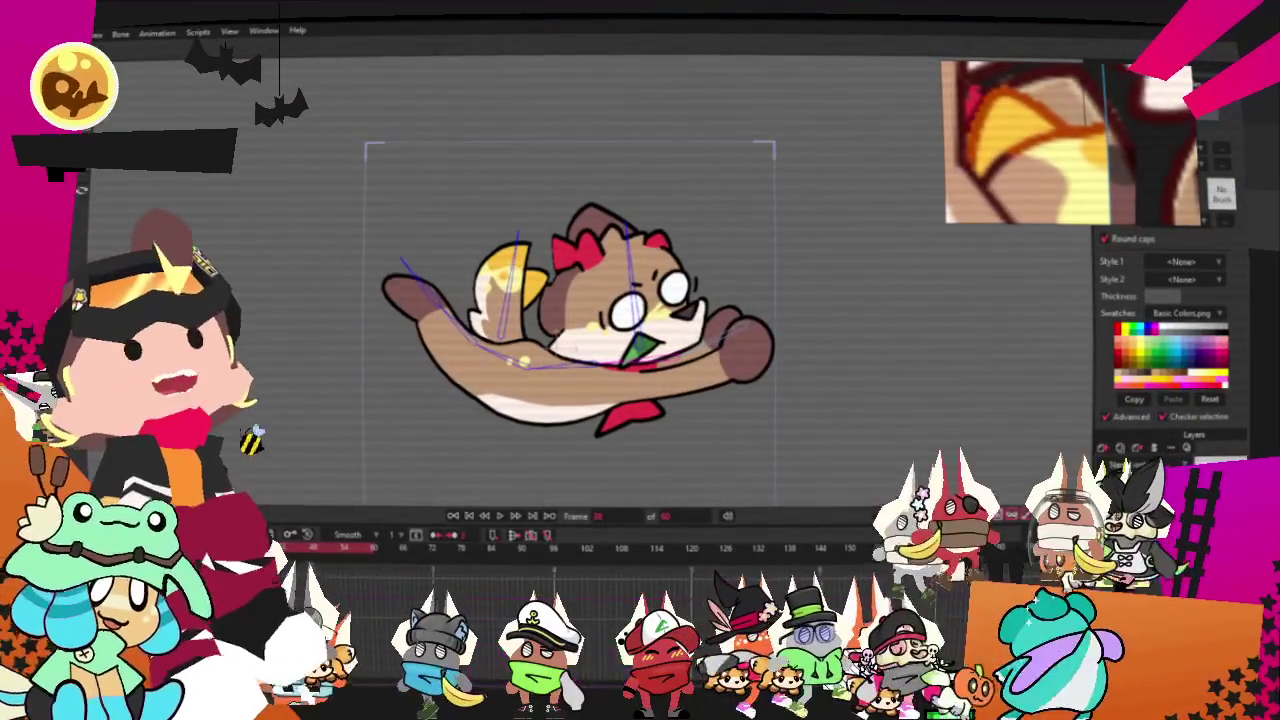
# - Preview the motion, then tilt the whole dog into a diagonal pose
pyautogui.press('space')
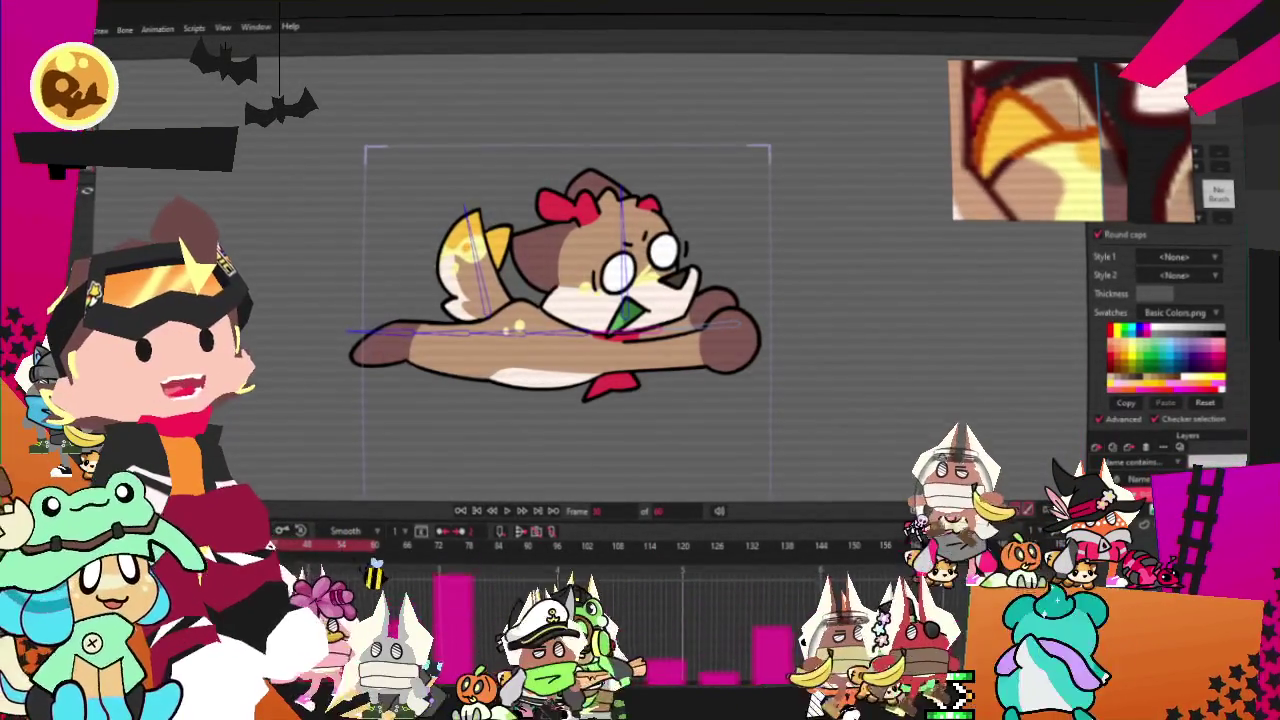
pyautogui.press('z')
pyautogui.moveTo(728, 305); pyautogui.dragTo(655, 300)
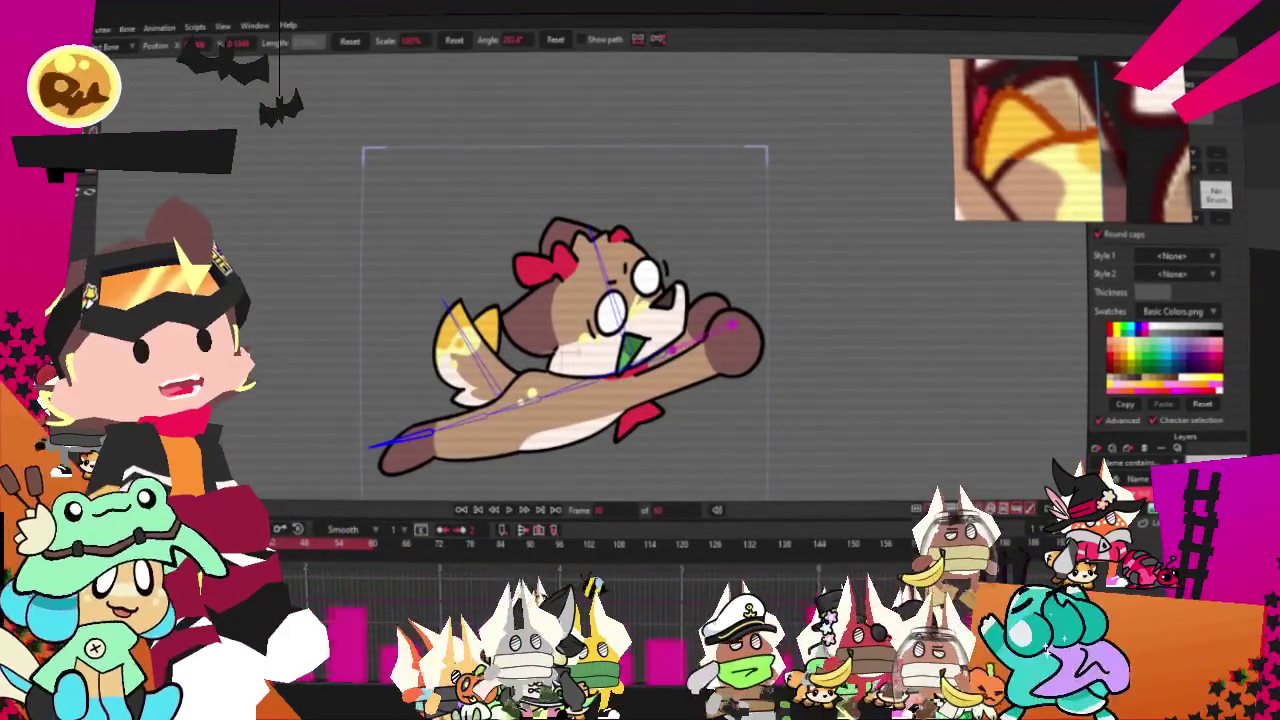
# - Fine-tune the dog's diagonal tilt on the current frame
pyautogui.moveTo(370, 541); pyautogui.dragTo(357, 538)
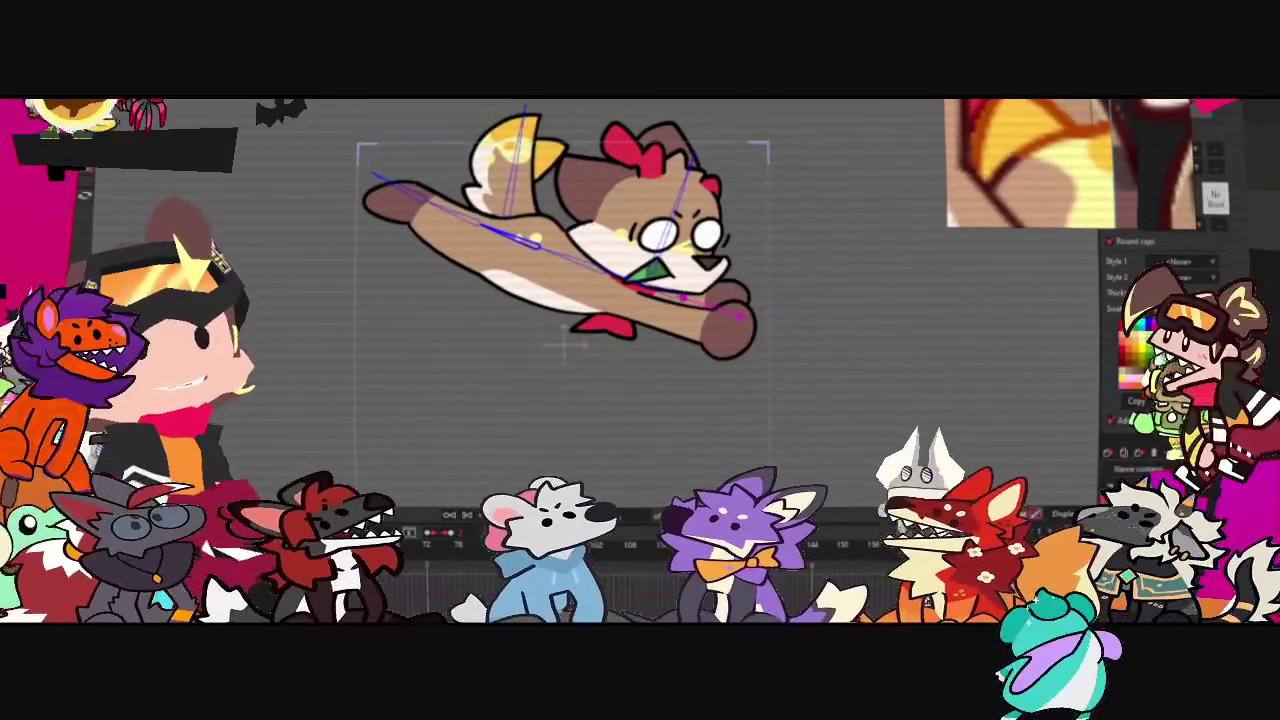
# - Set the keyframe's interpolation to Cycle, Absolute, in its properties
pyautogui.doubleClick(851, 533)
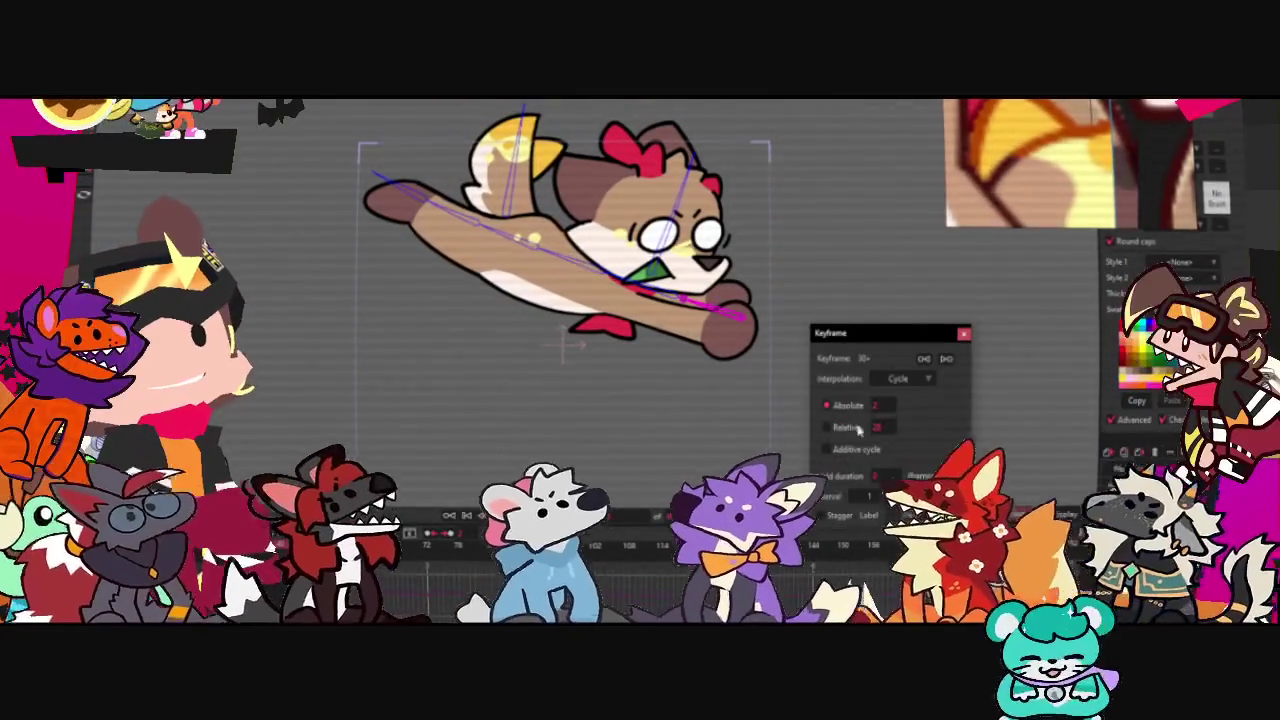
pyautogui.click(634, 434)
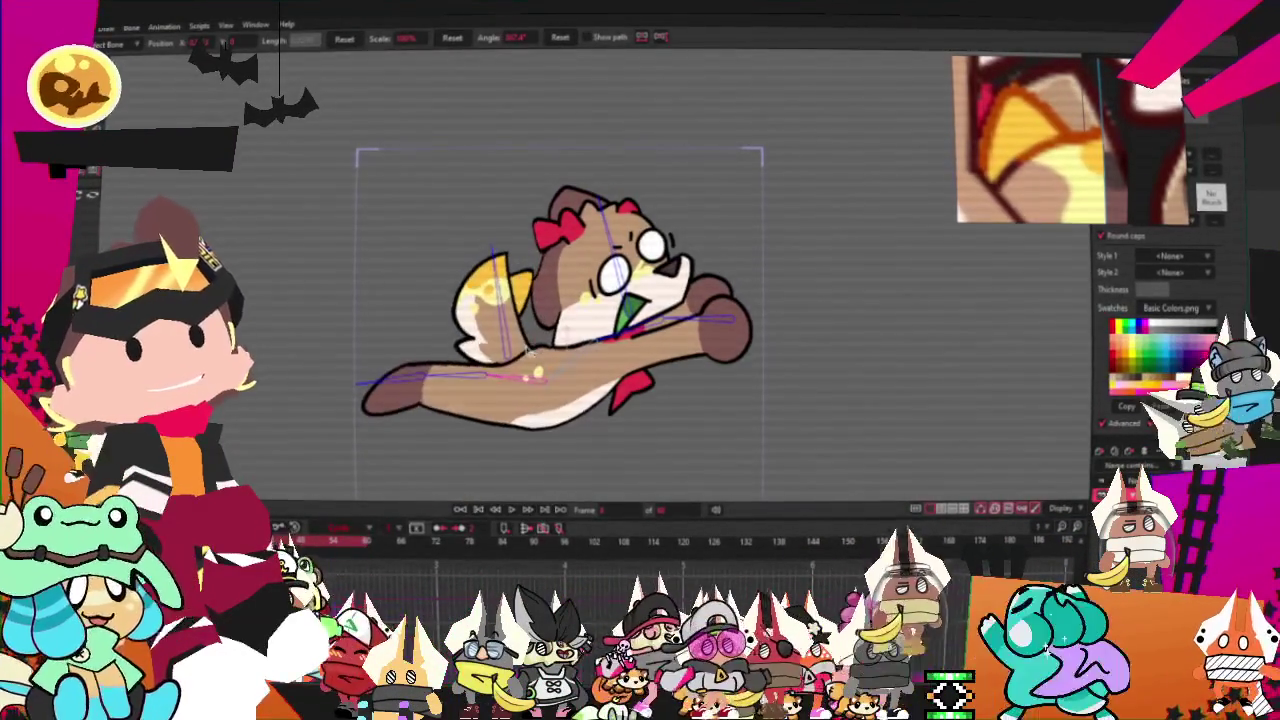
# - Raise the back leg, rotate the dog counter-clockwise, and swing rear body and tail up-left
pyautogui.moveTo(446, 347); pyautogui.dragTo(455, 298)
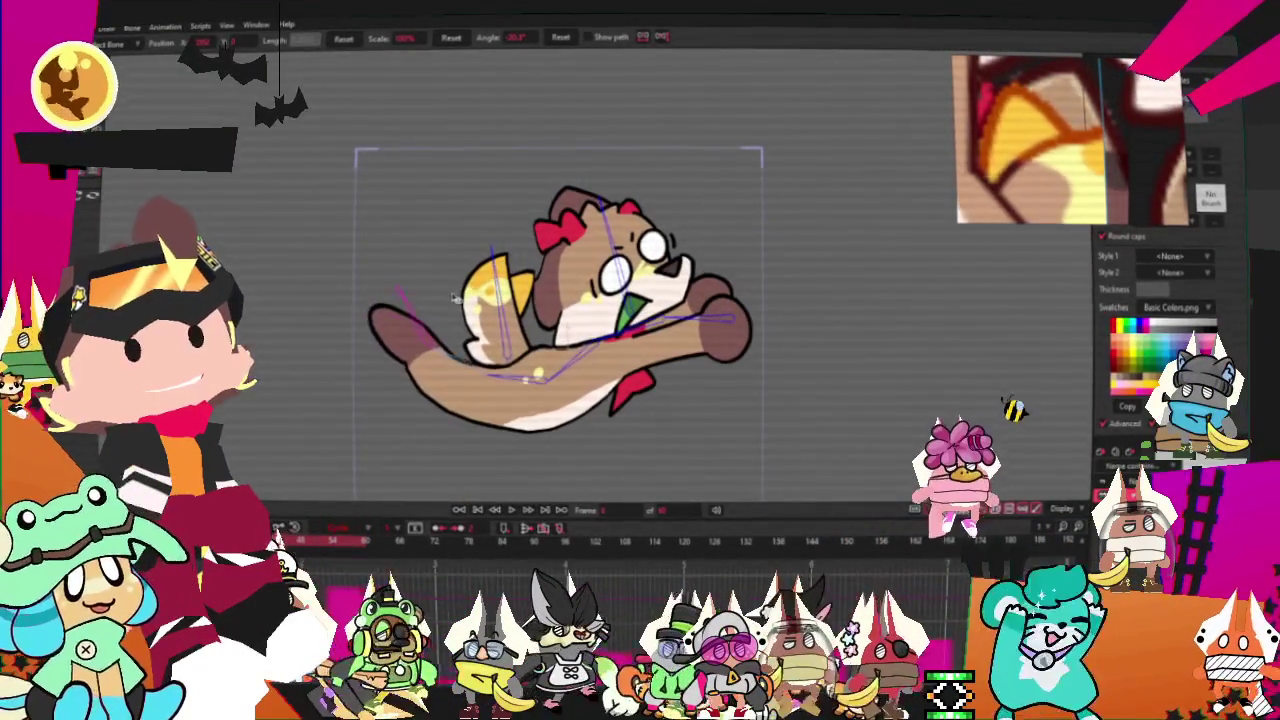
pyautogui.moveTo(540, 372); pyautogui.dragTo(568, 346)
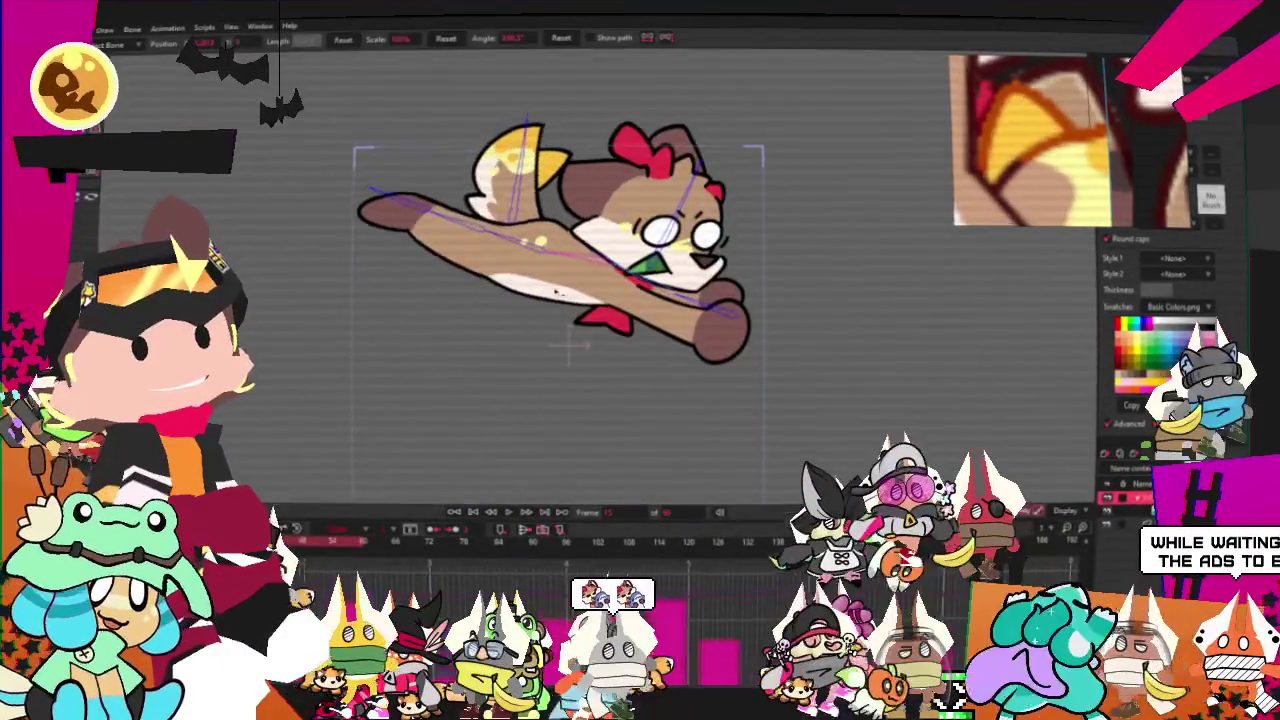
pyautogui.moveTo(474, 317); pyautogui.dragTo(478, 362)
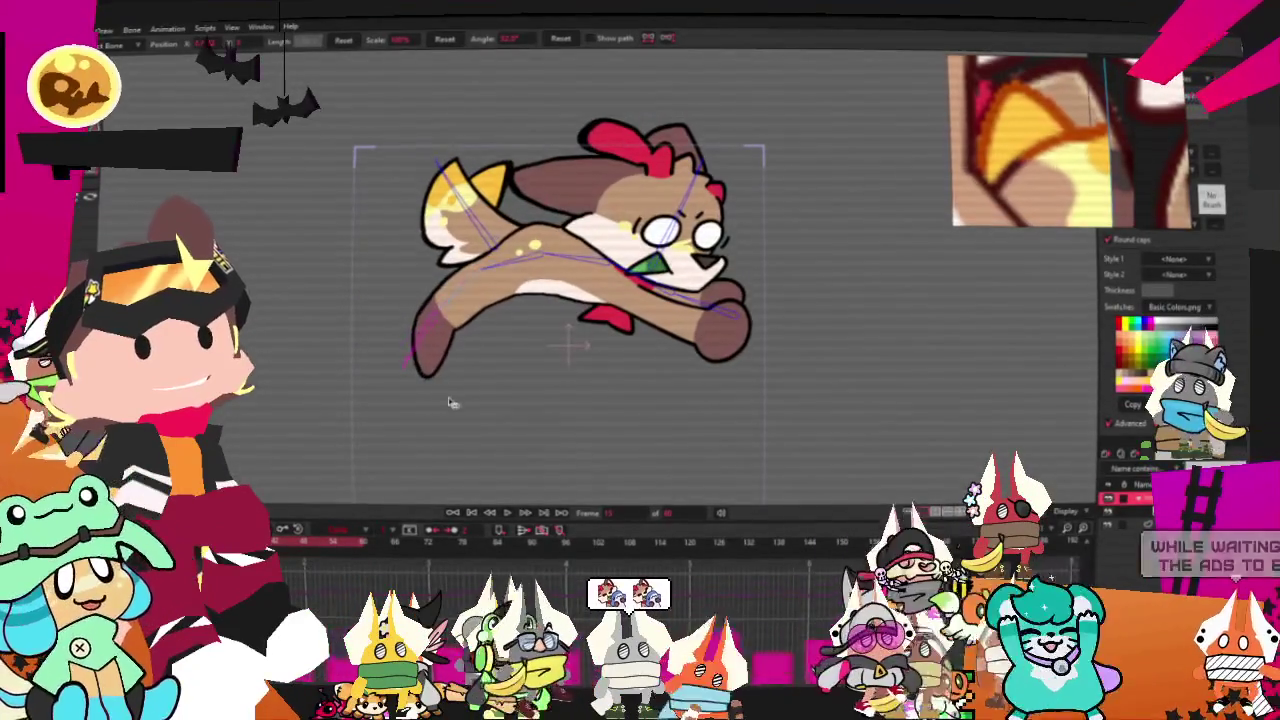
pyautogui.moveTo(562, 316); pyautogui.dragTo(572, 311)
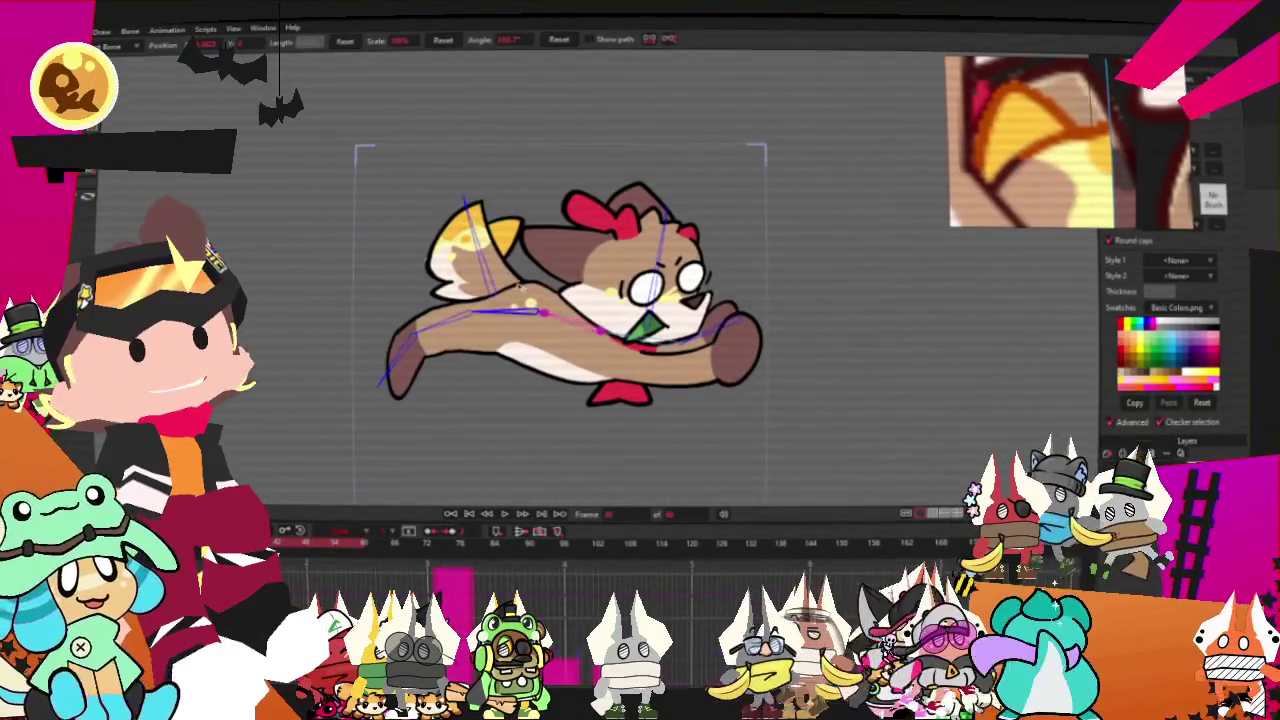
pyautogui.moveTo(530, 287); pyautogui.dragTo(557, 277)
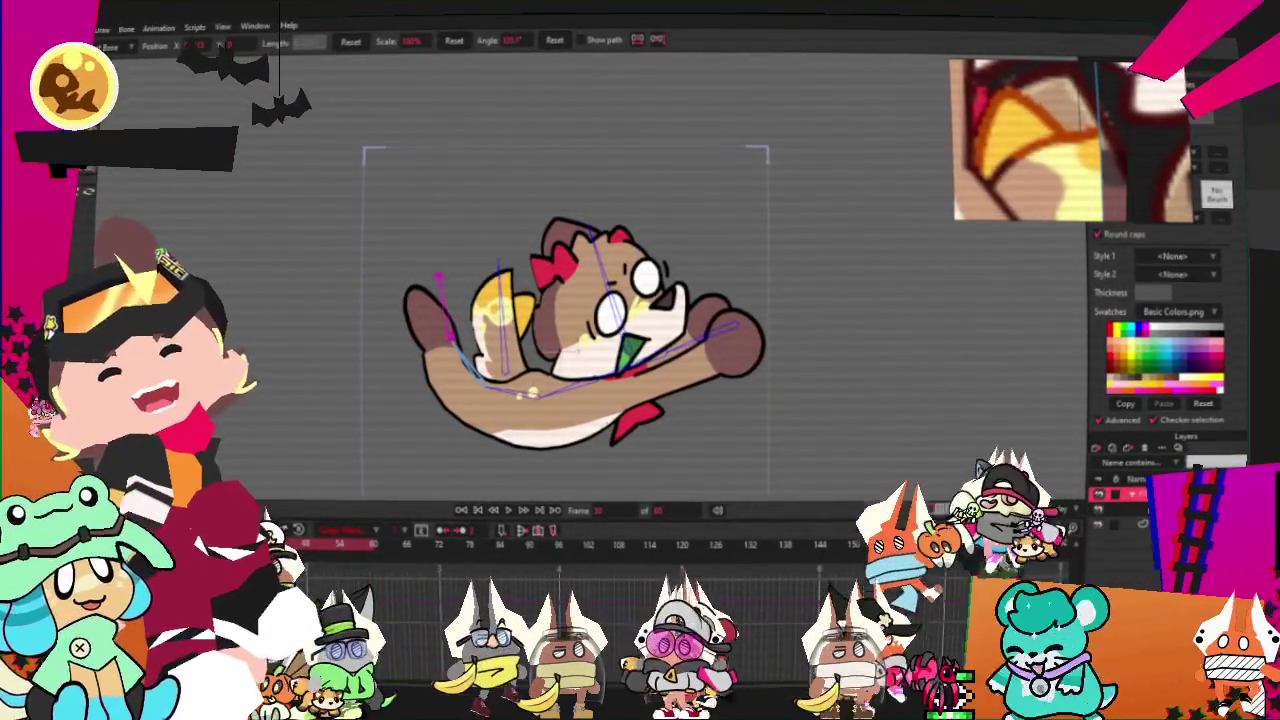
pyautogui.click(245, 495)
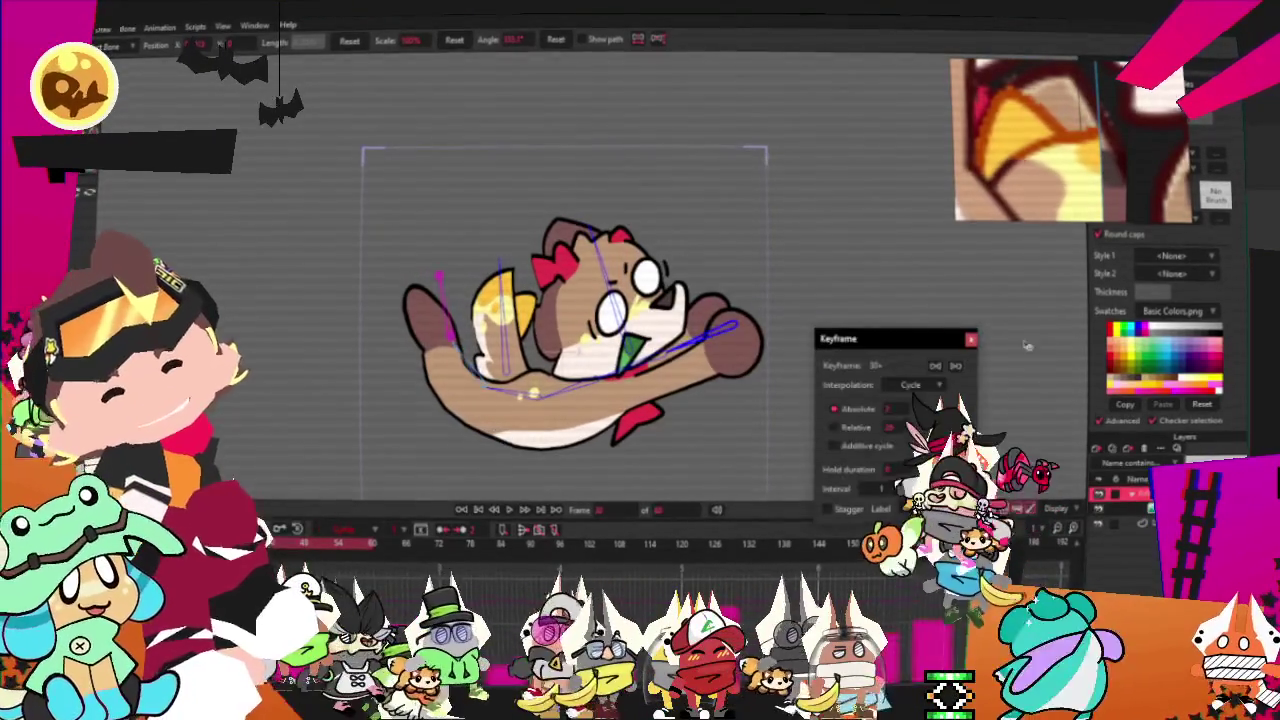
# - Apply the cycle, preview the looping flight twice, and swing the tail down-left
pyautogui.click(972, 341)
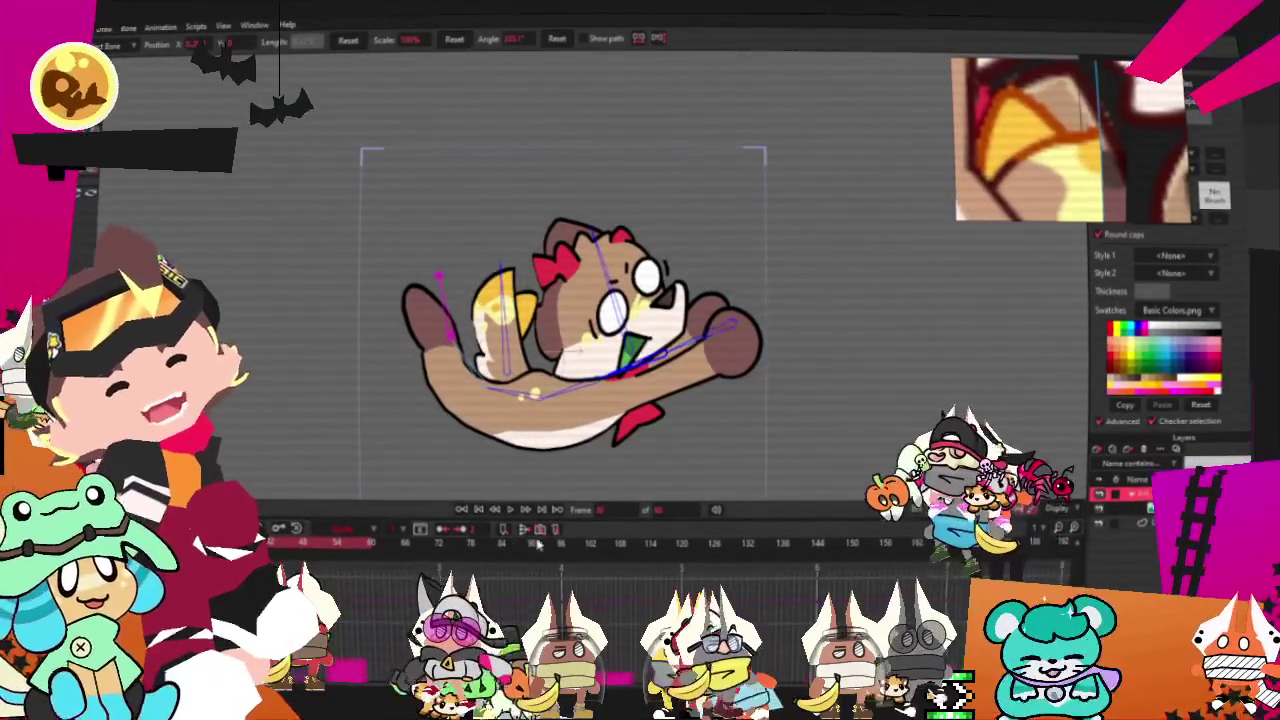
pyautogui.click(510, 510)
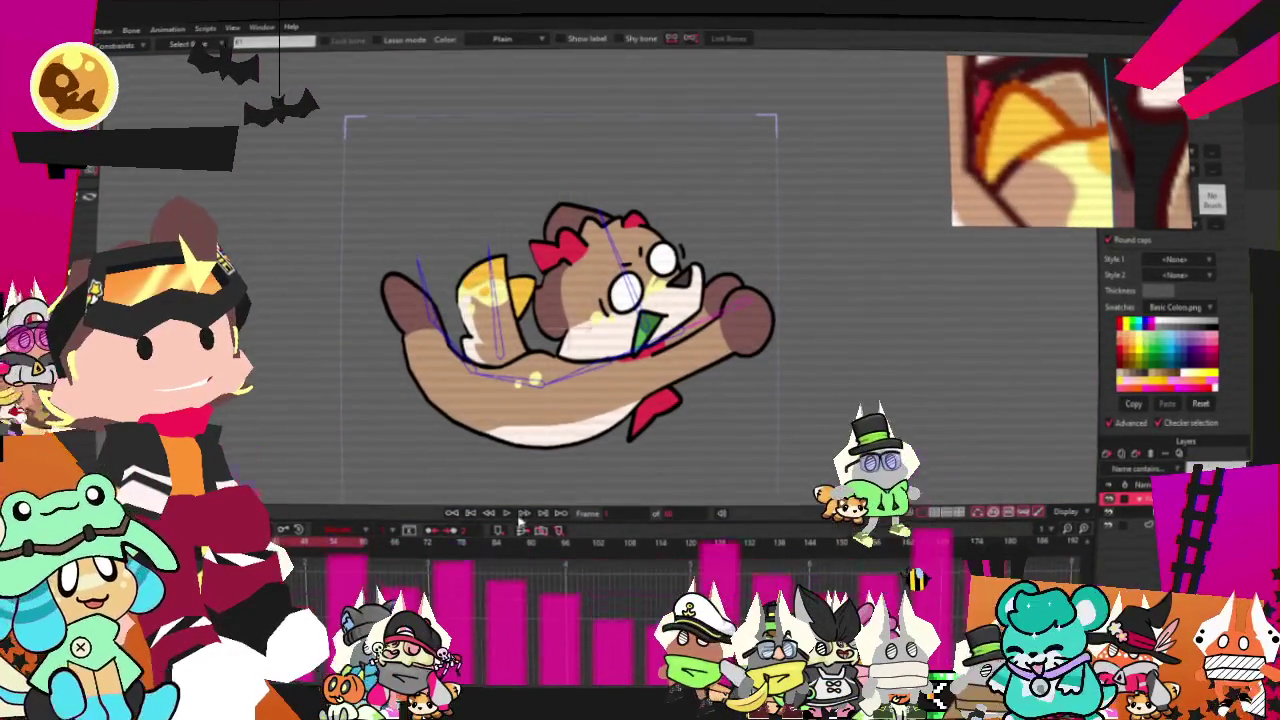
pyautogui.click(518, 512)
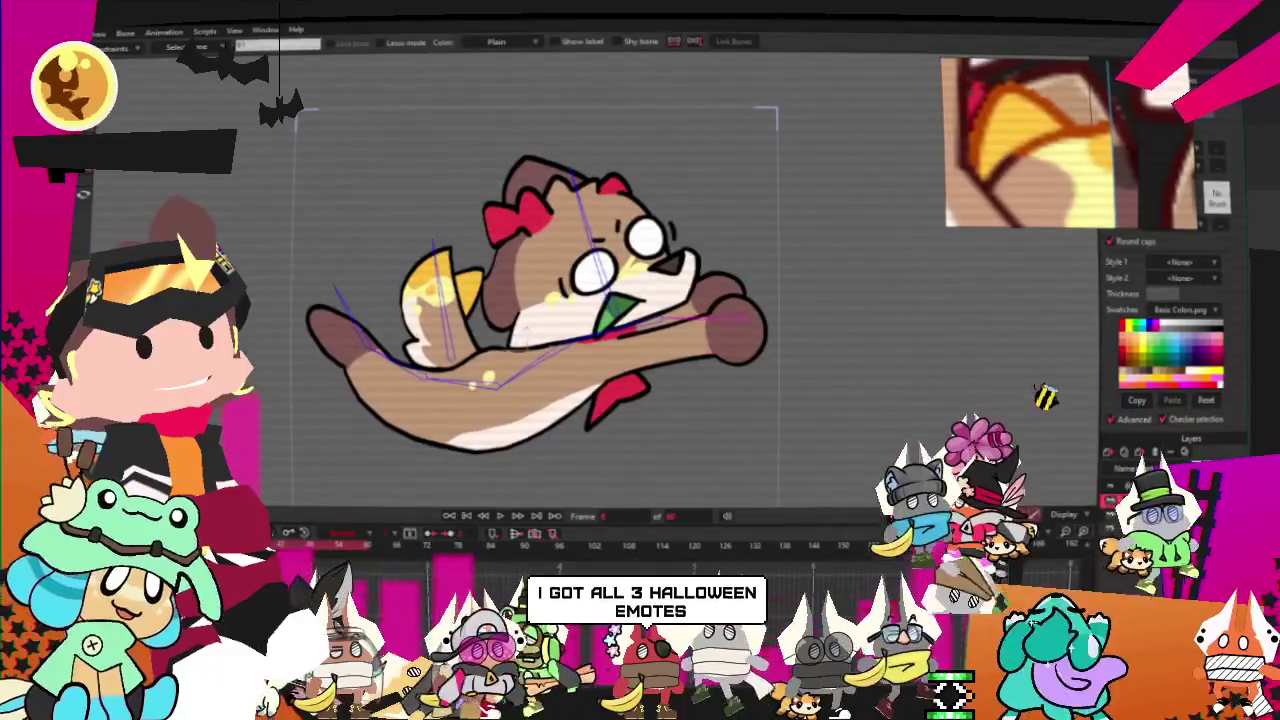
pyautogui.moveTo(315, 330)
pyautogui.mouseDown()
pyautogui.moveTo(355, 488)
pyautogui.moveTo(473, 413)
pyautogui.mouseUp()
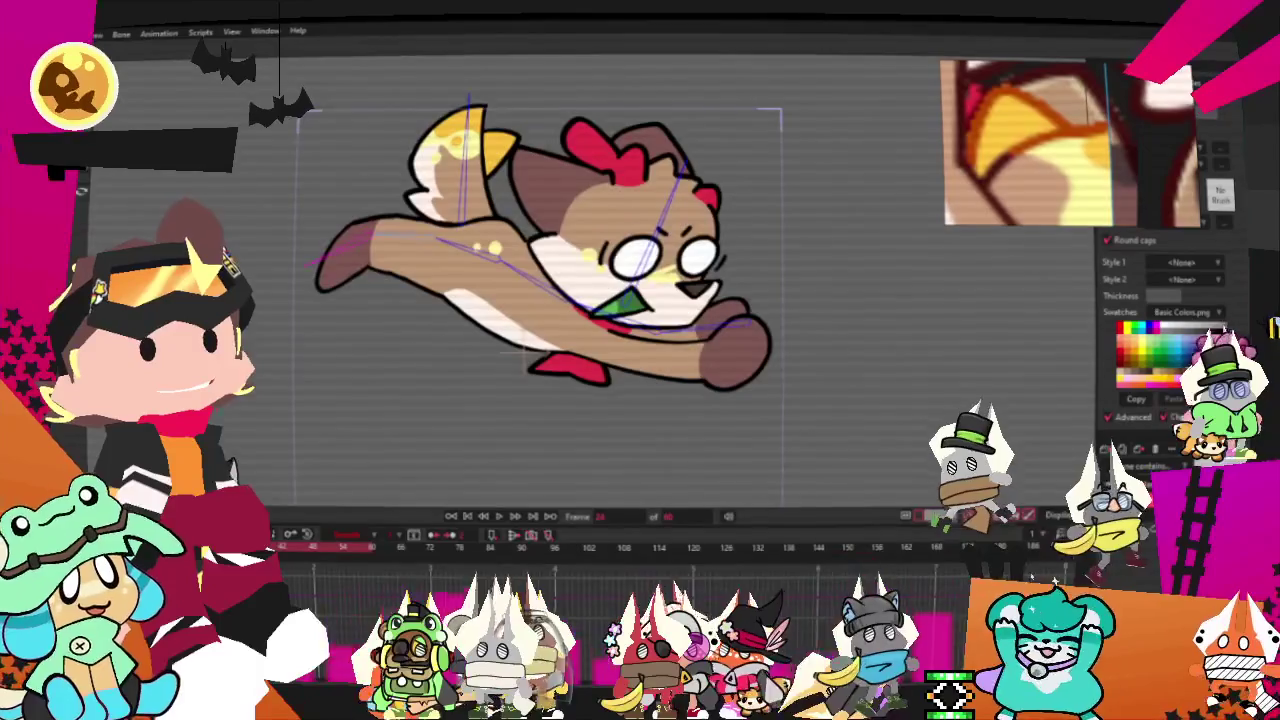
# - Rotate the dog's front limb bone up and to the left
pyautogui.moveTo(470, 228)
pyautogui.mouseDown()
pyautogui.moveTo(400, 143)
pyautogui.moveTo(408, 126)
pyautogui.mouseUp()
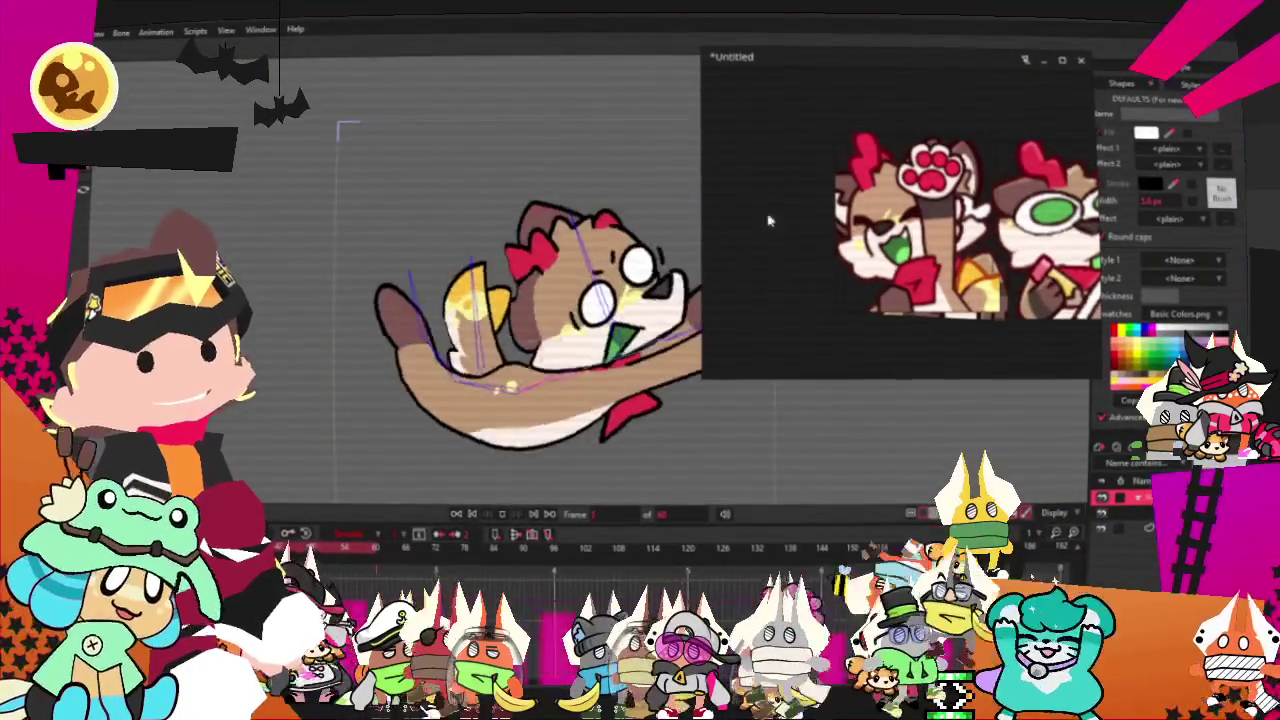
# - Shrink the character reference window beside the canvas and bring up the timeline marker editor
pyautogui.moveTo(702, 382); pyautogui.dragTo(855, 340)
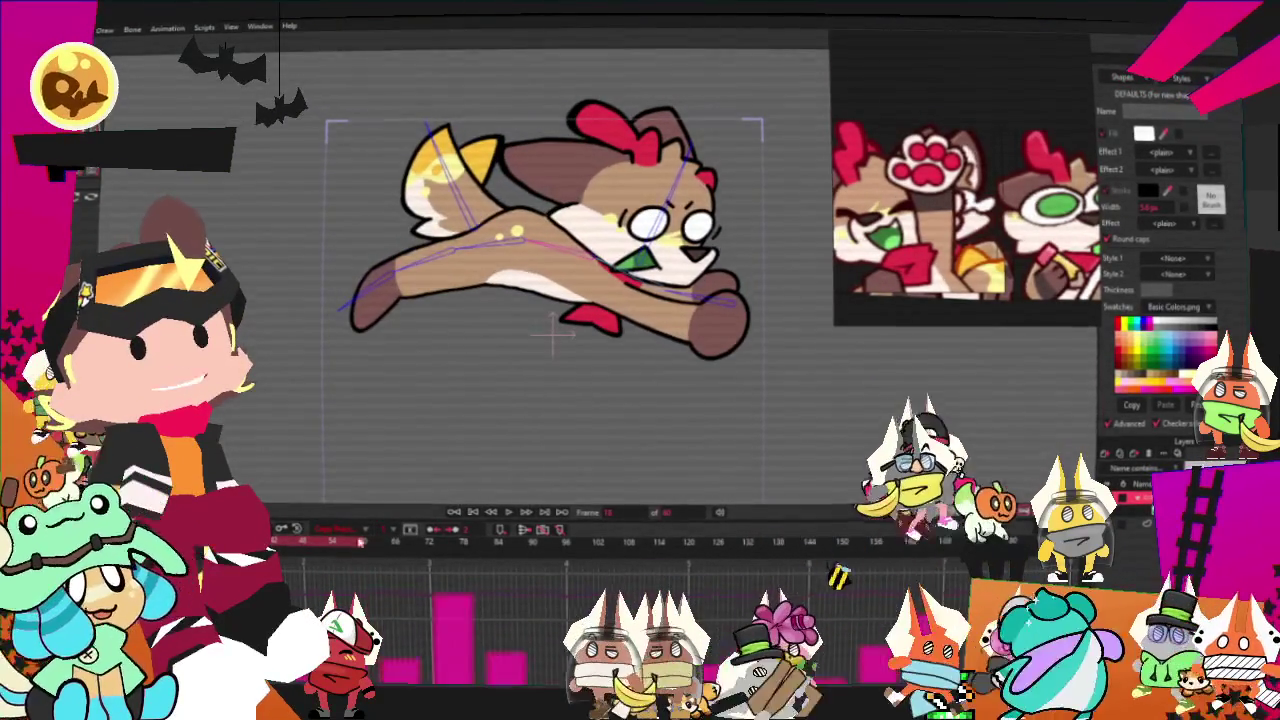
pyautogui.click(510, 534)
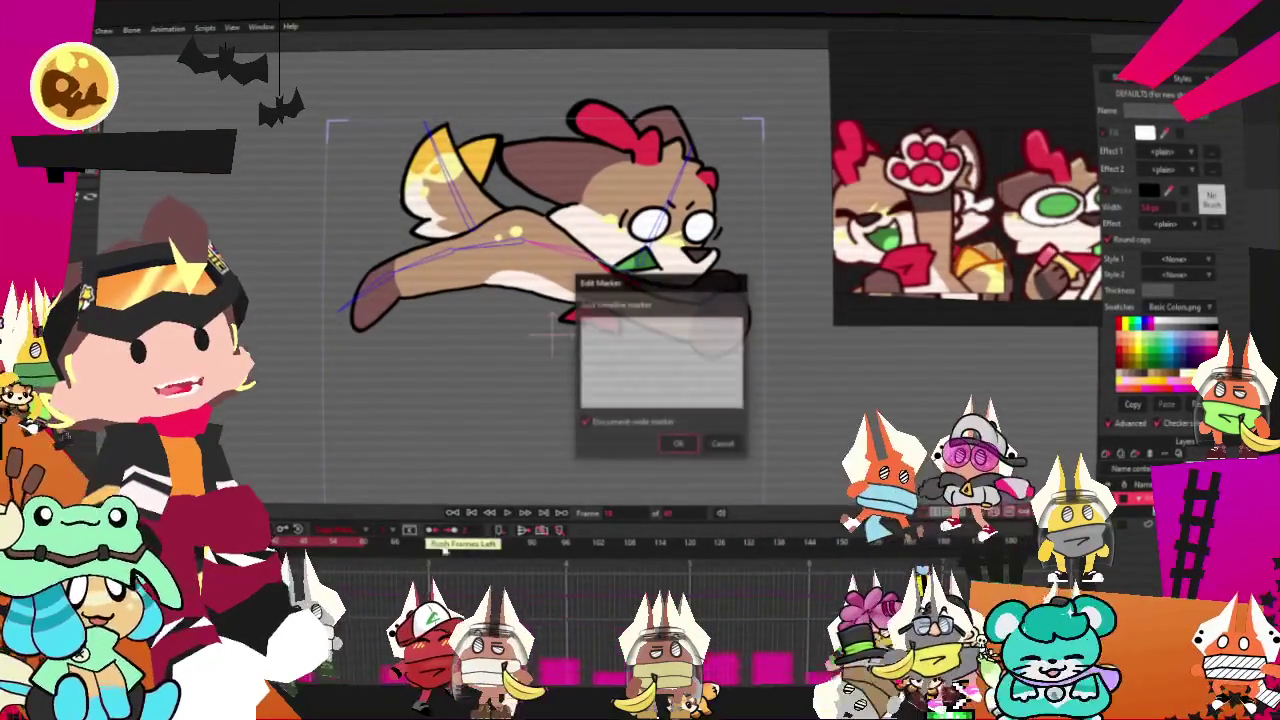
# - Close the Edit Marker dialog without adding a marker and start playing the flight loop
pyautogui.press('Return')
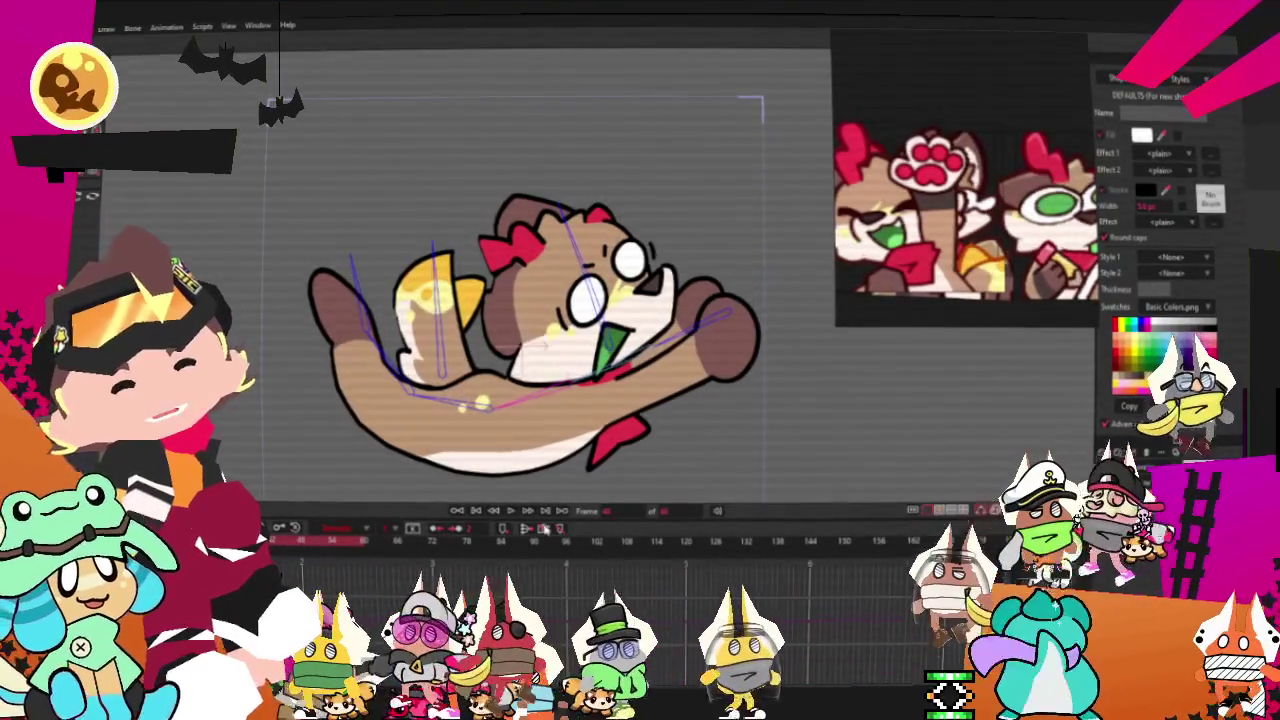
pyautogui.click(510, 512)
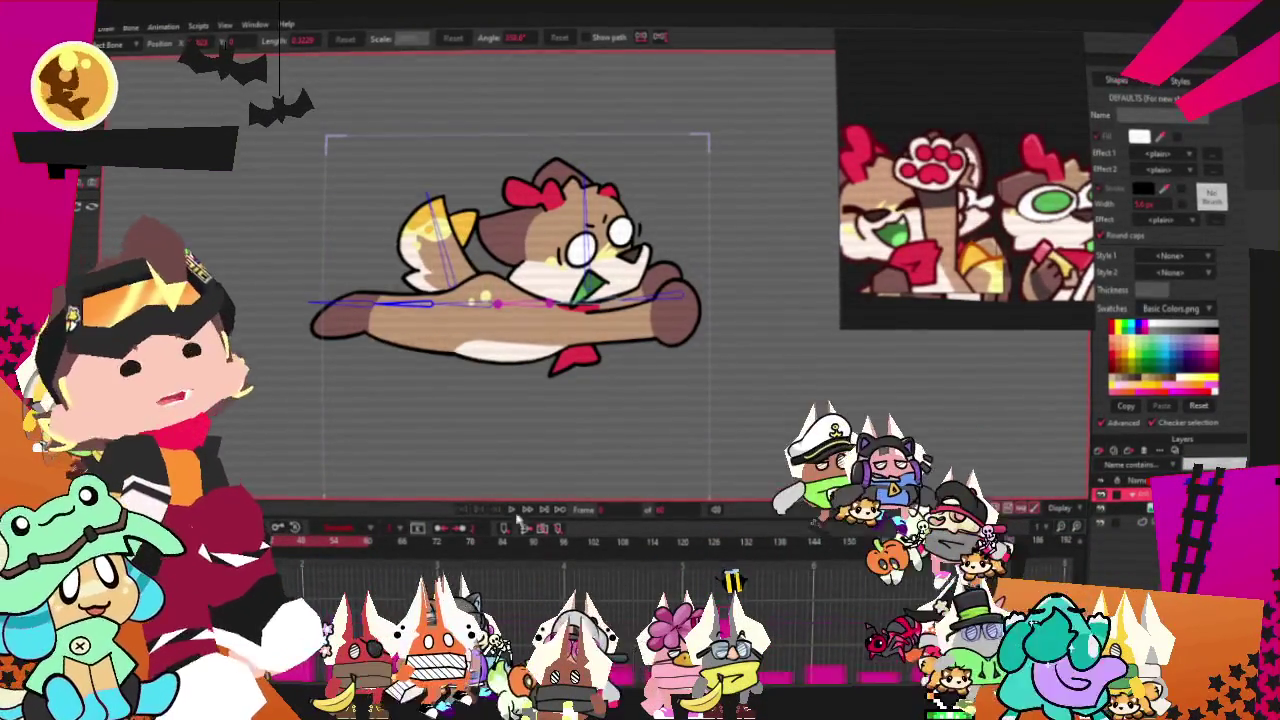
# - Play the animation to preview the dog's reworked stretched flying pose
pyautogui.press('space')
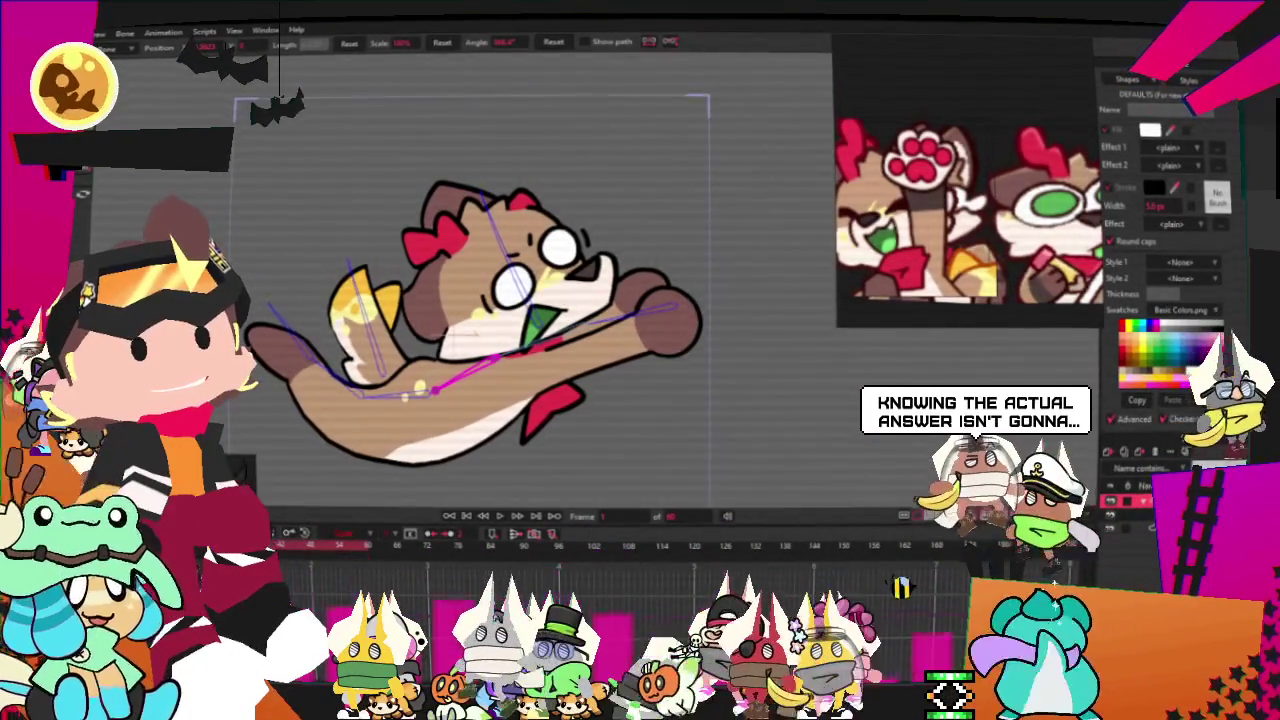
# - Open the latest keyframe's properties, where interpolation is set to Cycle, Absolute
pyautogui.doubleClick(428, 521)
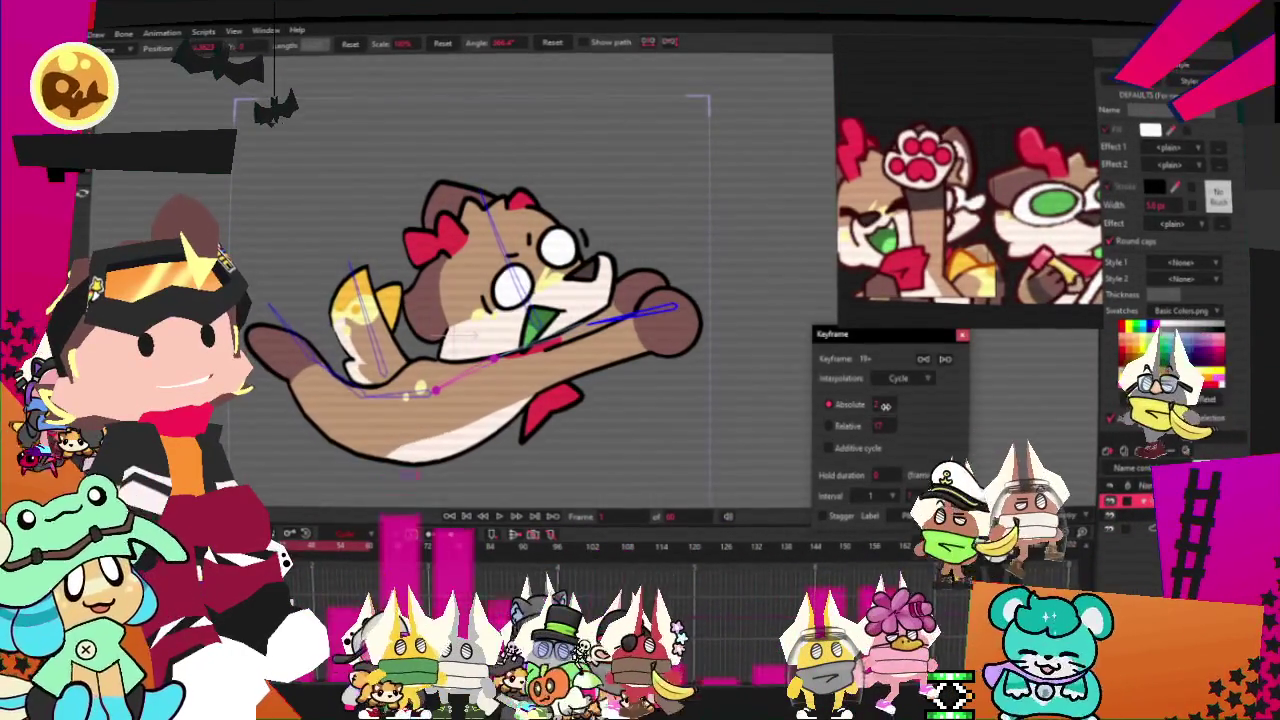
# - Rotate the dog's head bone upward at frame 20, set that keyframe to Cycle, and replay
pyautogui.click(960, 338)
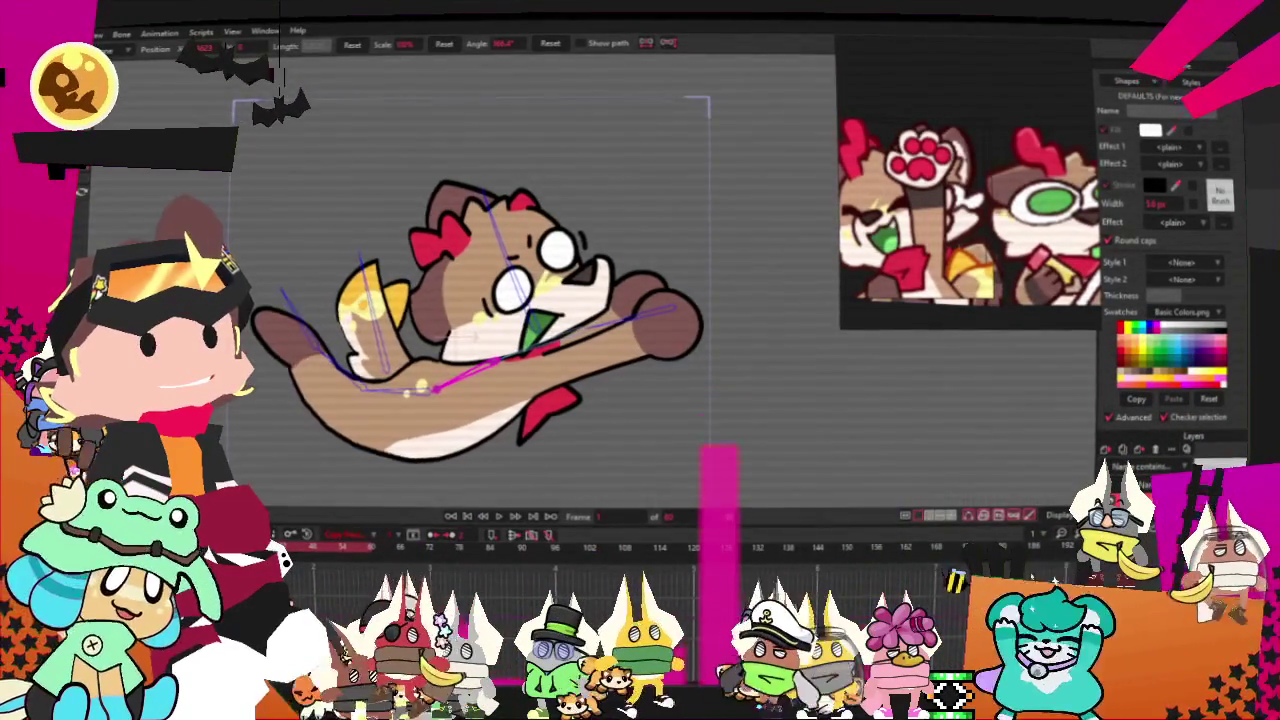
pyautogui.click(466, 516)
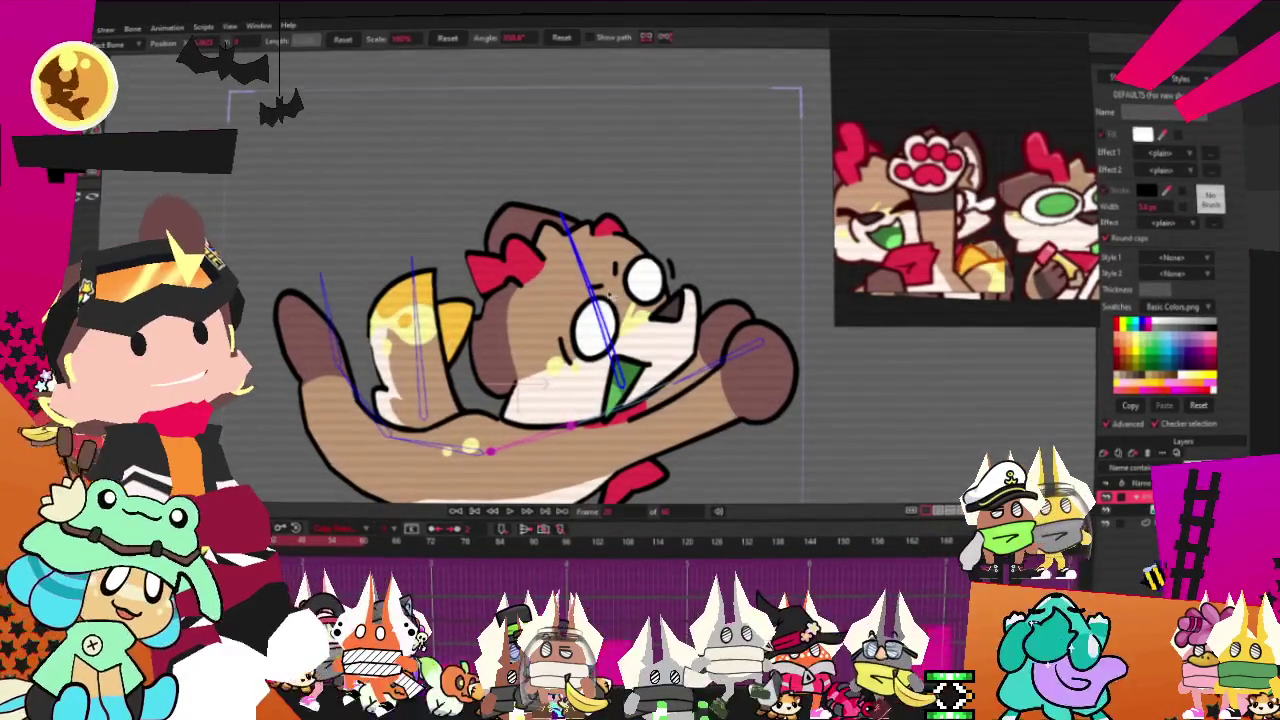
pyautogui.moveTo(620, 294); pyautogui.dragTo(632, 295)
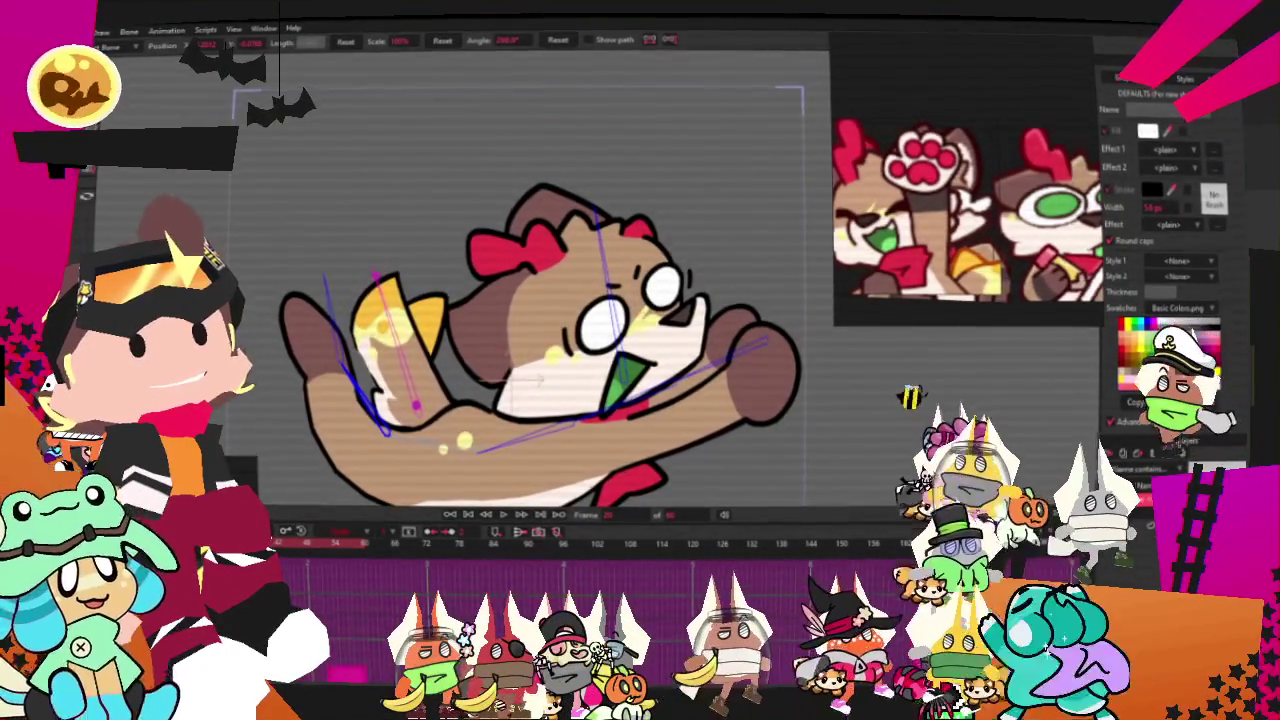
pyautogui.doubleClick(884, 408)
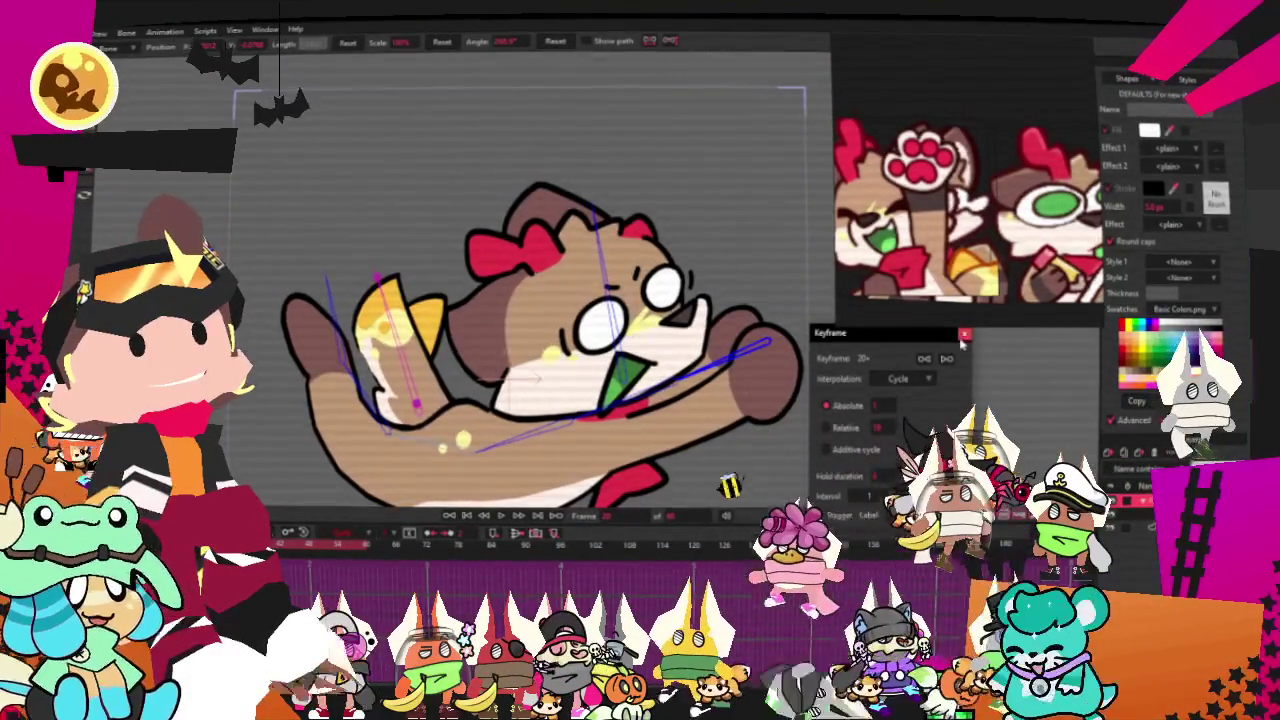
pyautogui.press('Escape')
pyautogui.click(451, 517)
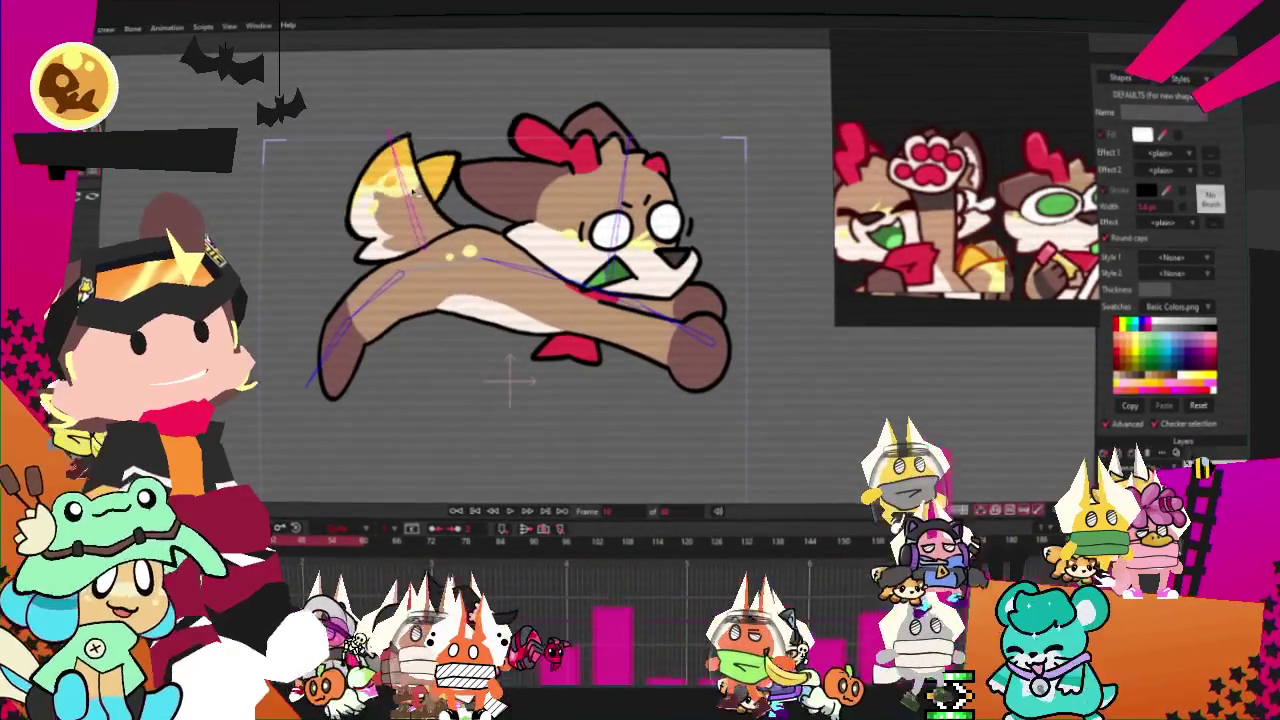
# - Zoom out on the canvas while the looping flight animation plays
pyautogui.scroll(-2, 530, 370)
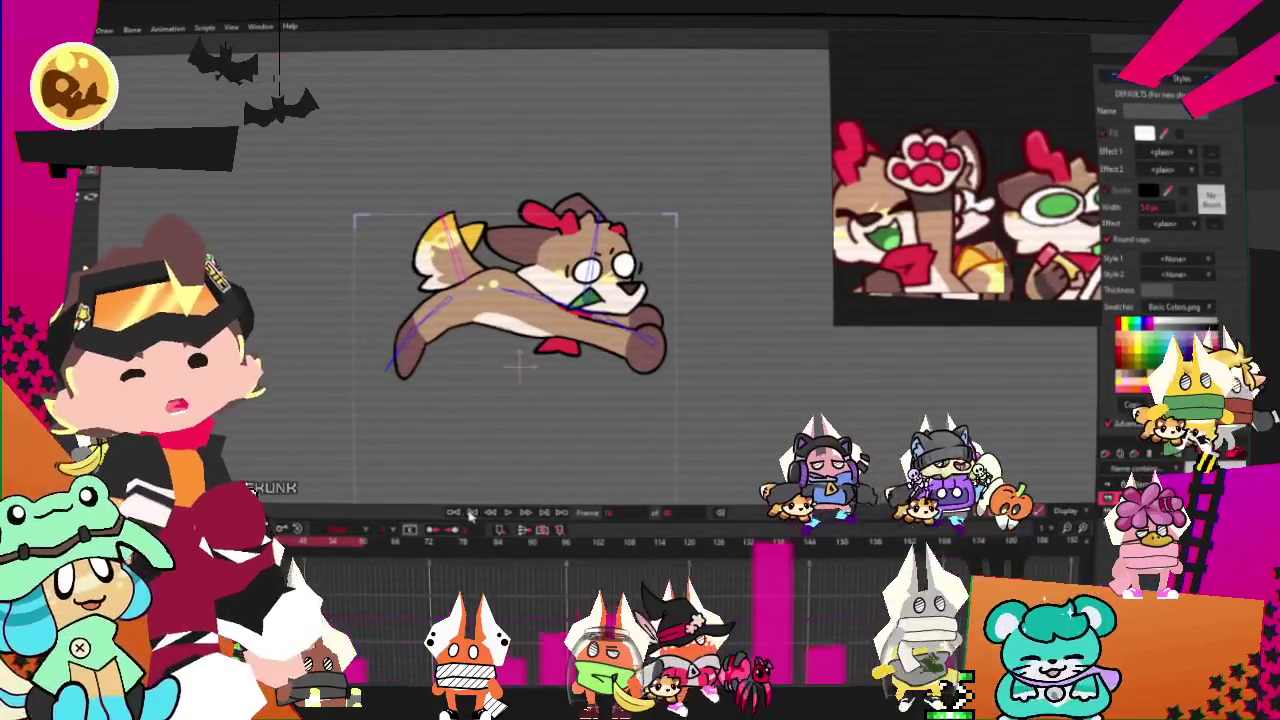
# - Stop playback and switch to the Select Points tool, zooming in on the dog
pyautogui.click(510, 513)
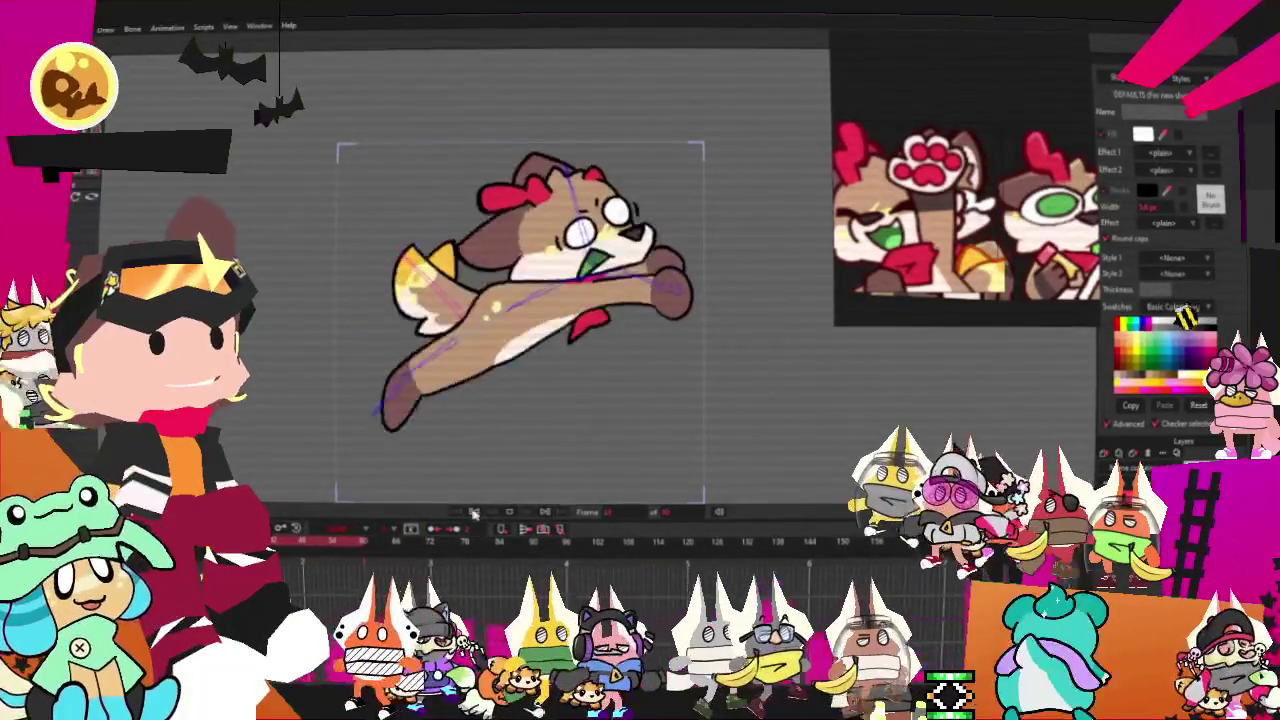
pyautogui.press('g')
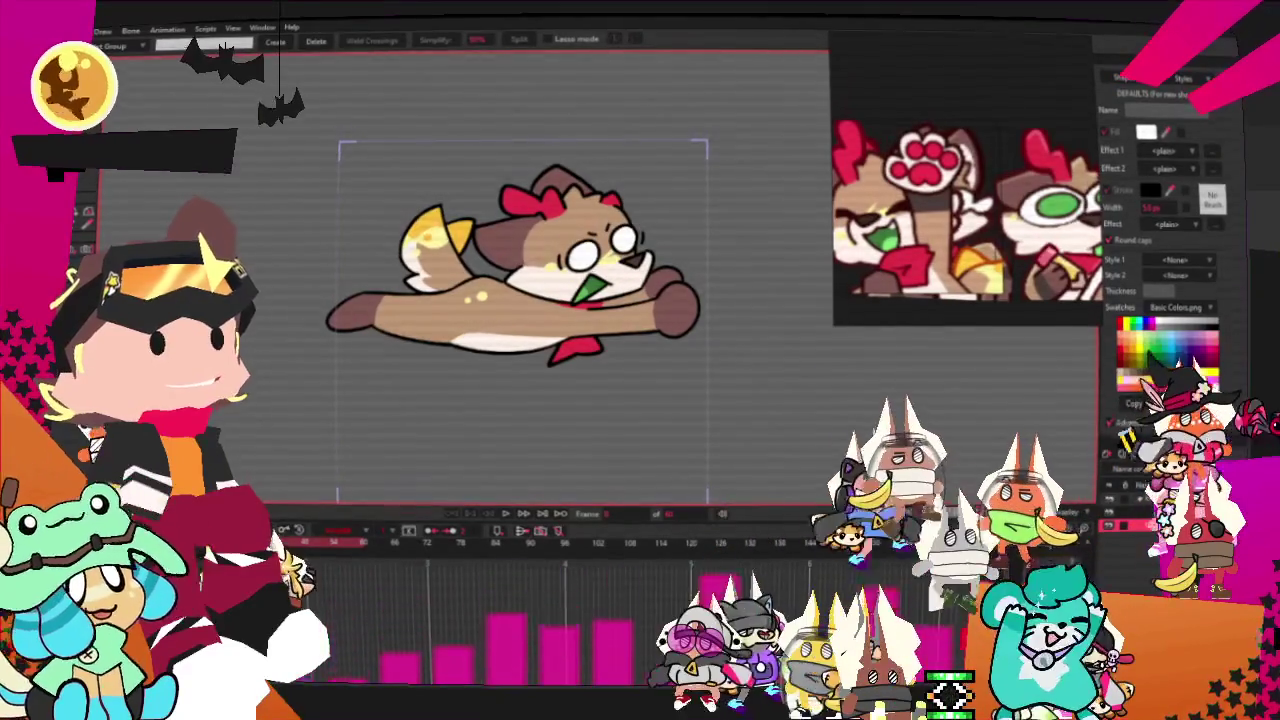
pyautogui.scroll(3, 520, 280)
# - Zoom in on the dog's rear and select its white and brown hind leg shapes
pyautogui.press('a')
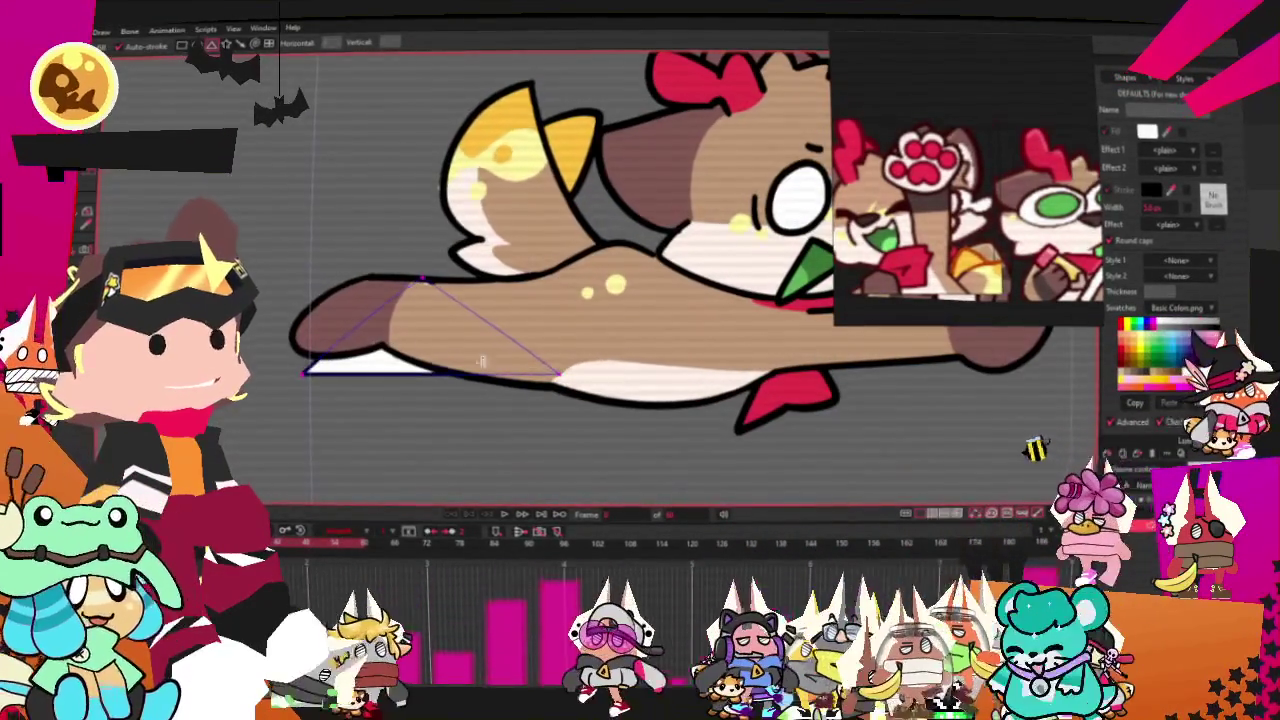
pyautogui.press('q')
pyautogui.click(423, 352)
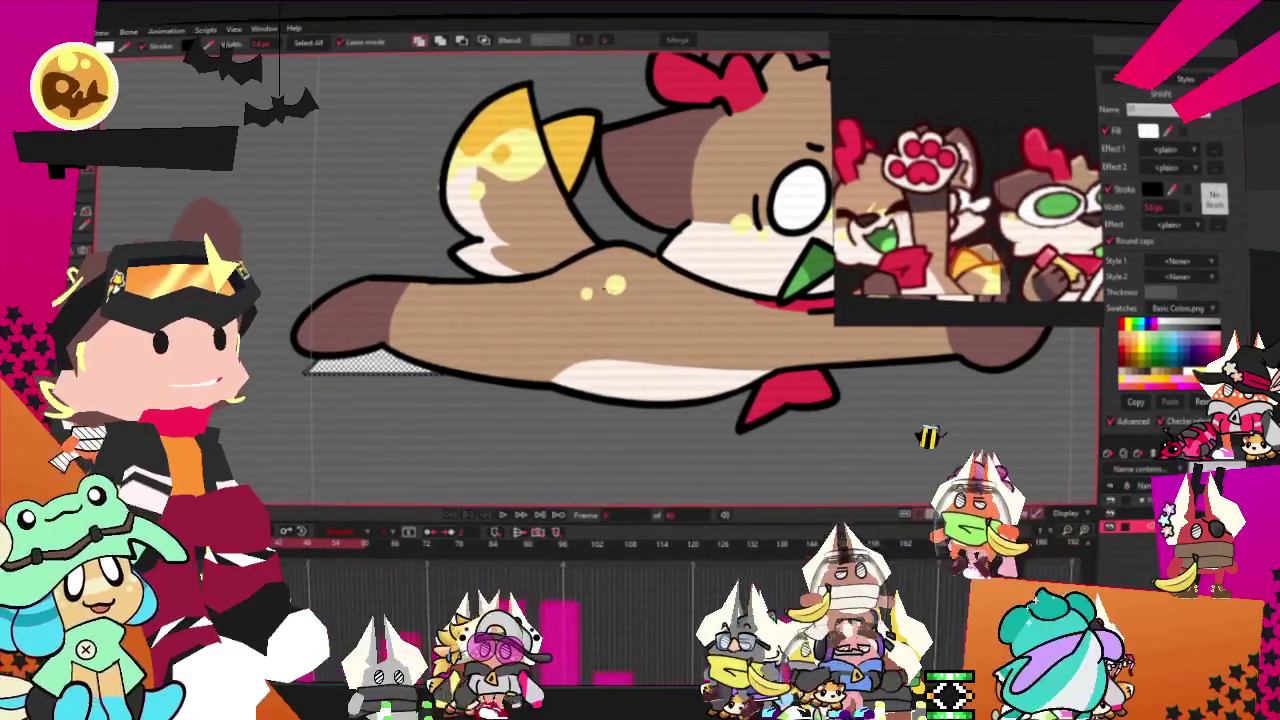
pyautogui.scroll(2, 340, 355)
pyautogui.press('a')
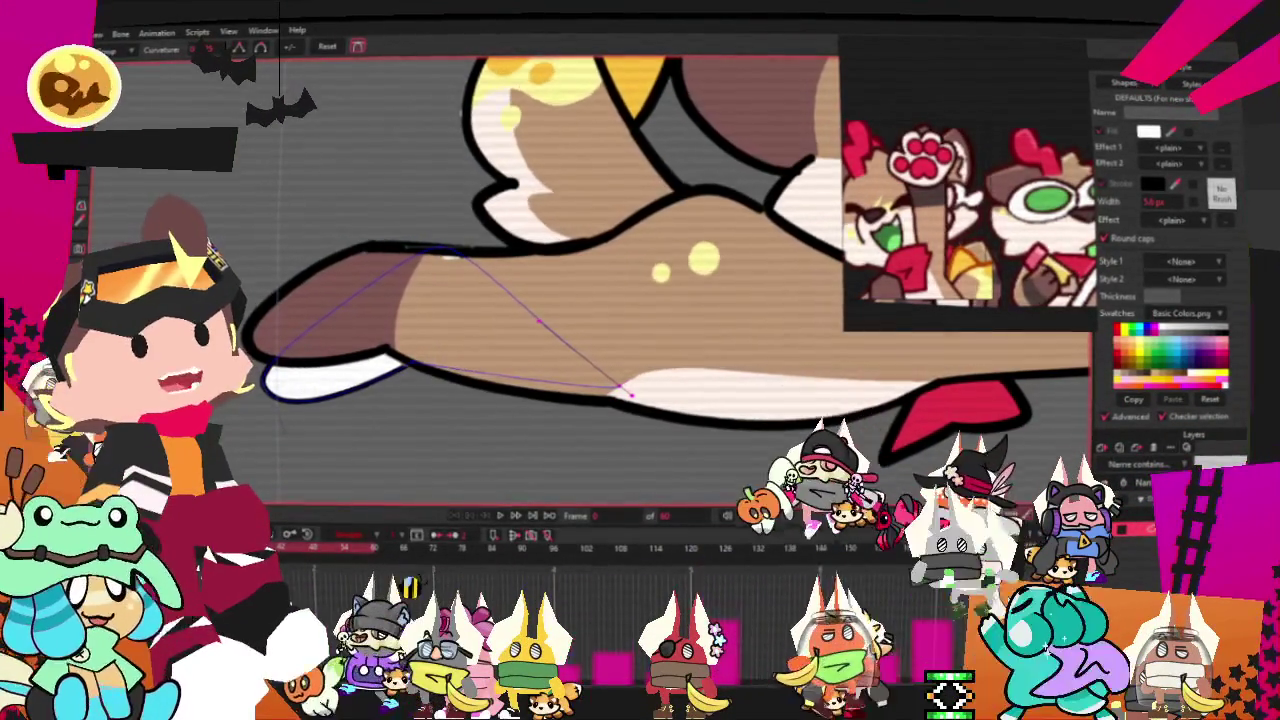
pyautogui.click(345, 372)
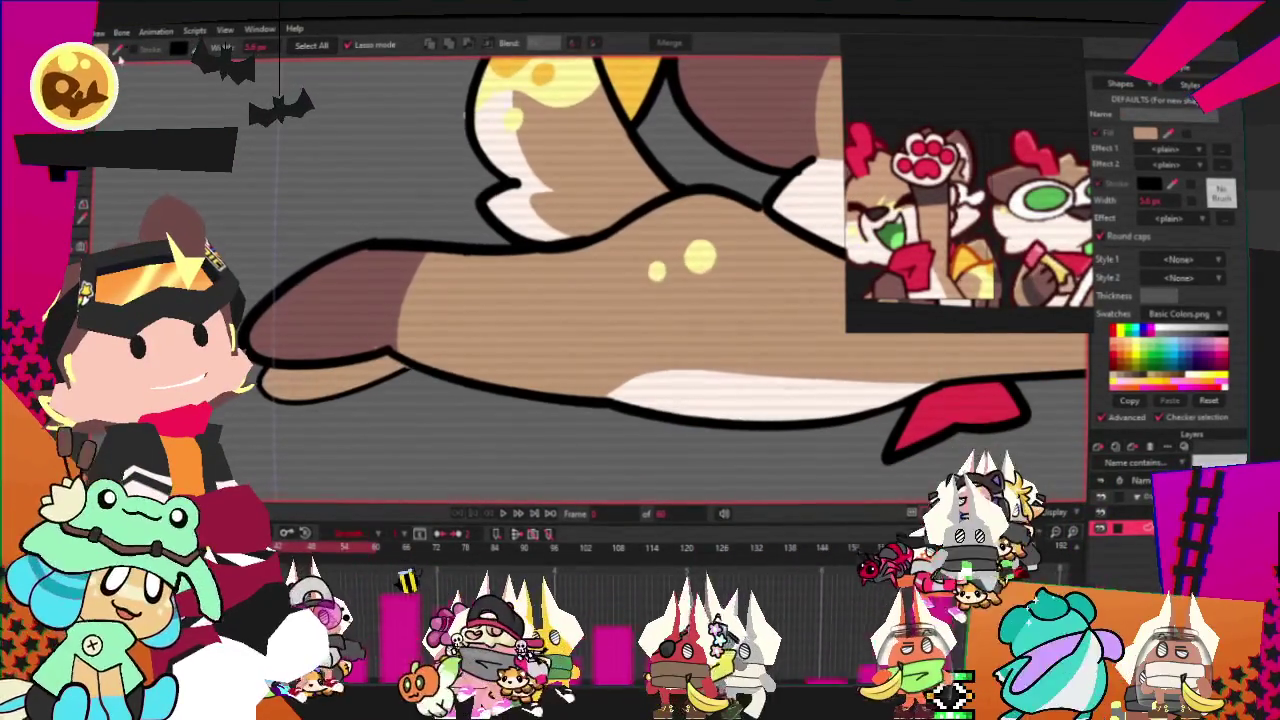
pyautogui.click(320, 385)
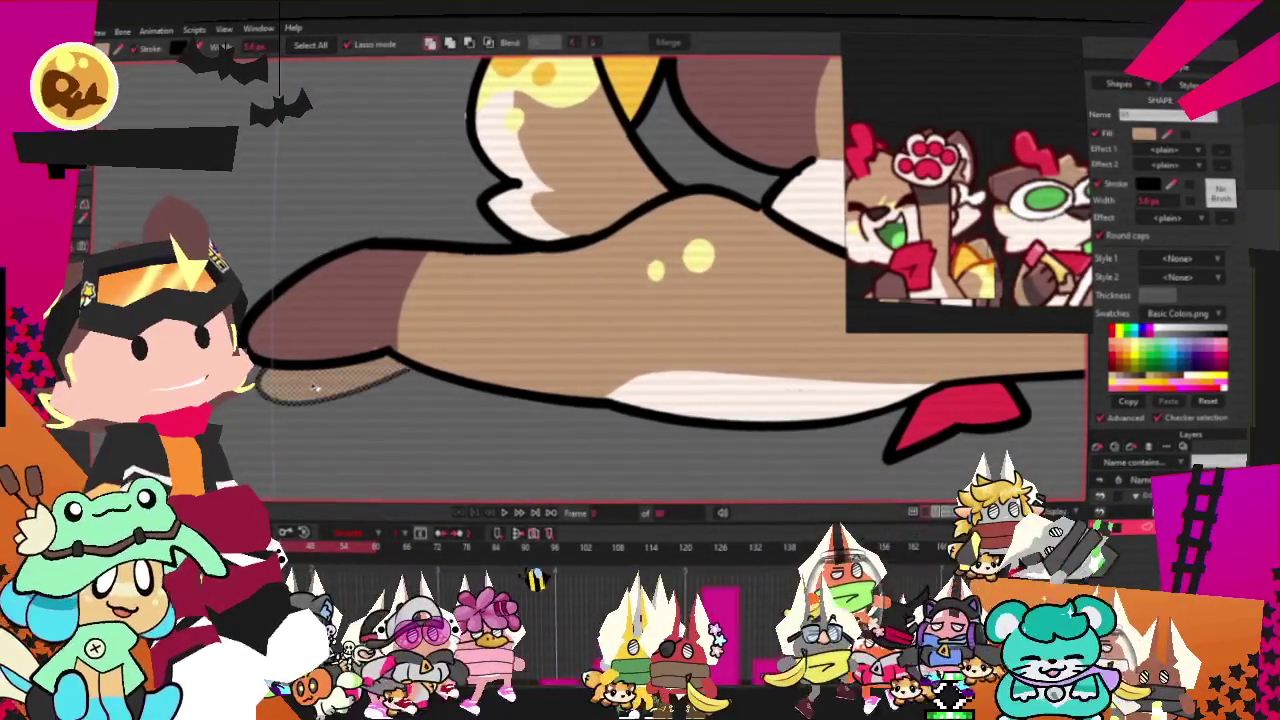
# - Draw a temporary triangle over the hind leg, delete it, and show the leg shape alone
pyautogui.press('e')
pyautogui.moveTo(215, 175)
pyautogui.mouseDown()
pyautogui.moveTo(507, 456)
pyautogui.moveTo(493, 441)
pyautogui.mouseUp()
pyautogui.press('q')
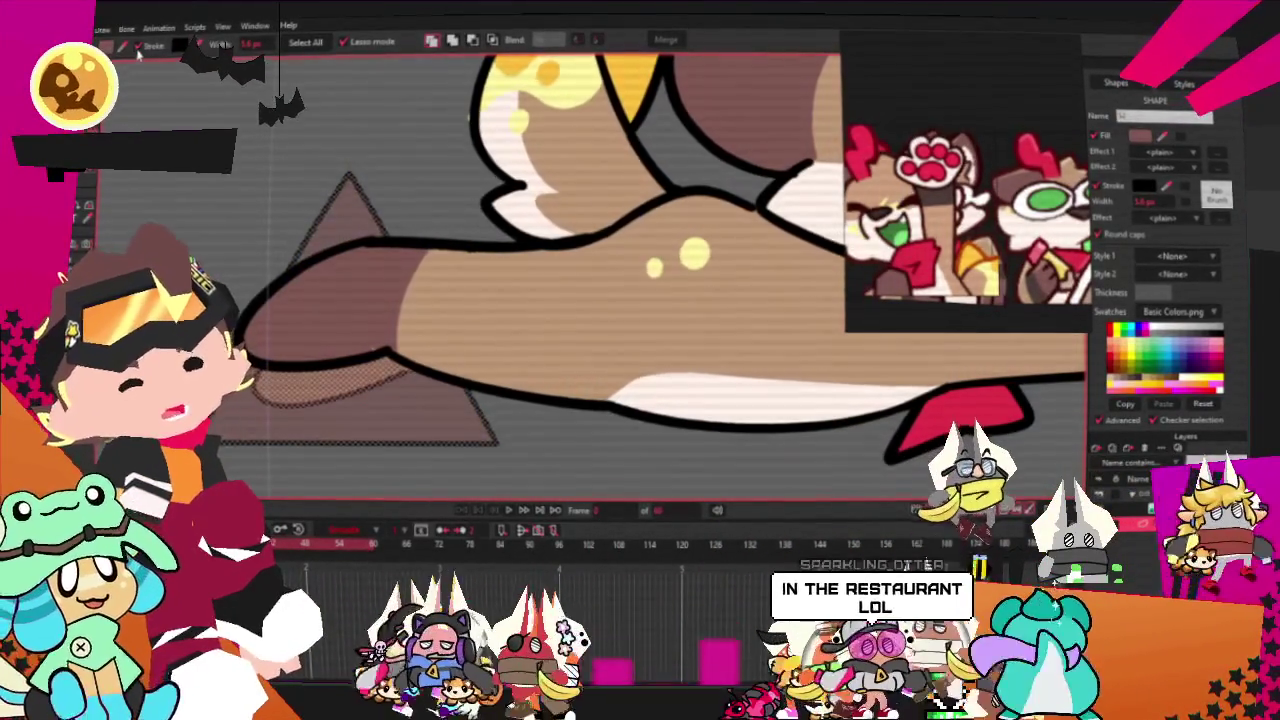
pyautogui.press('Delete')
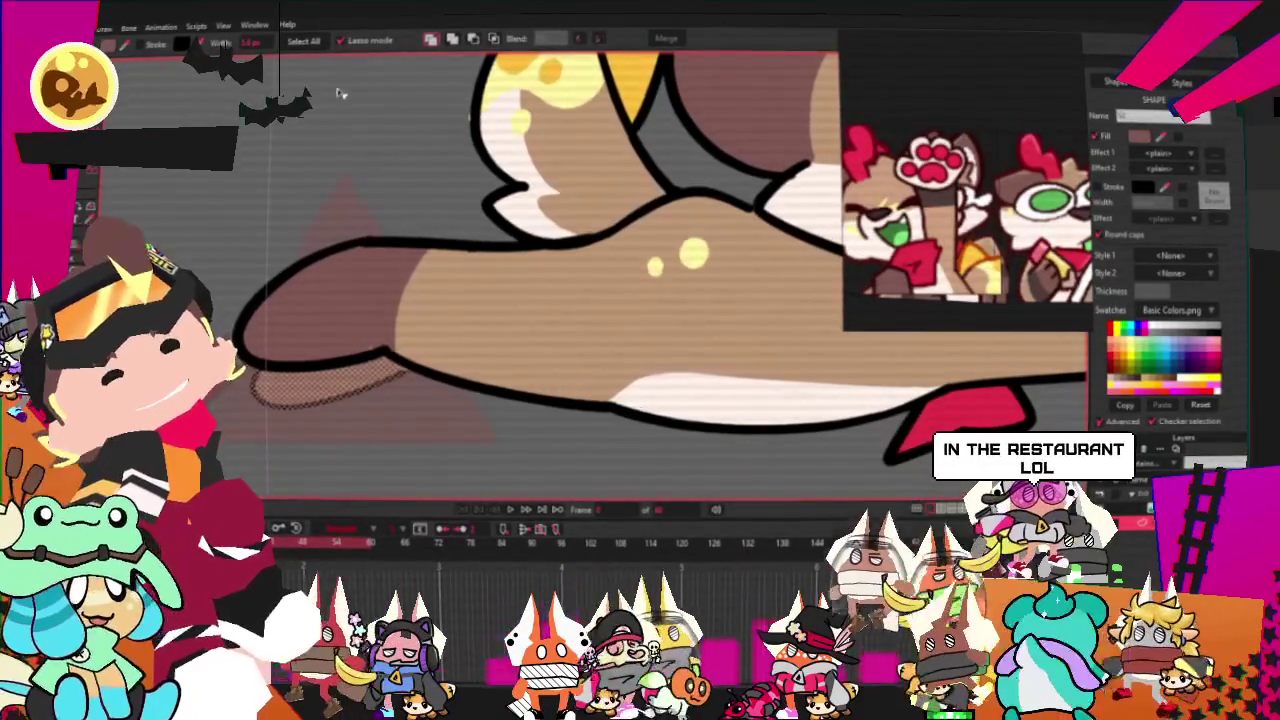
pyautogui.click(352, 426)
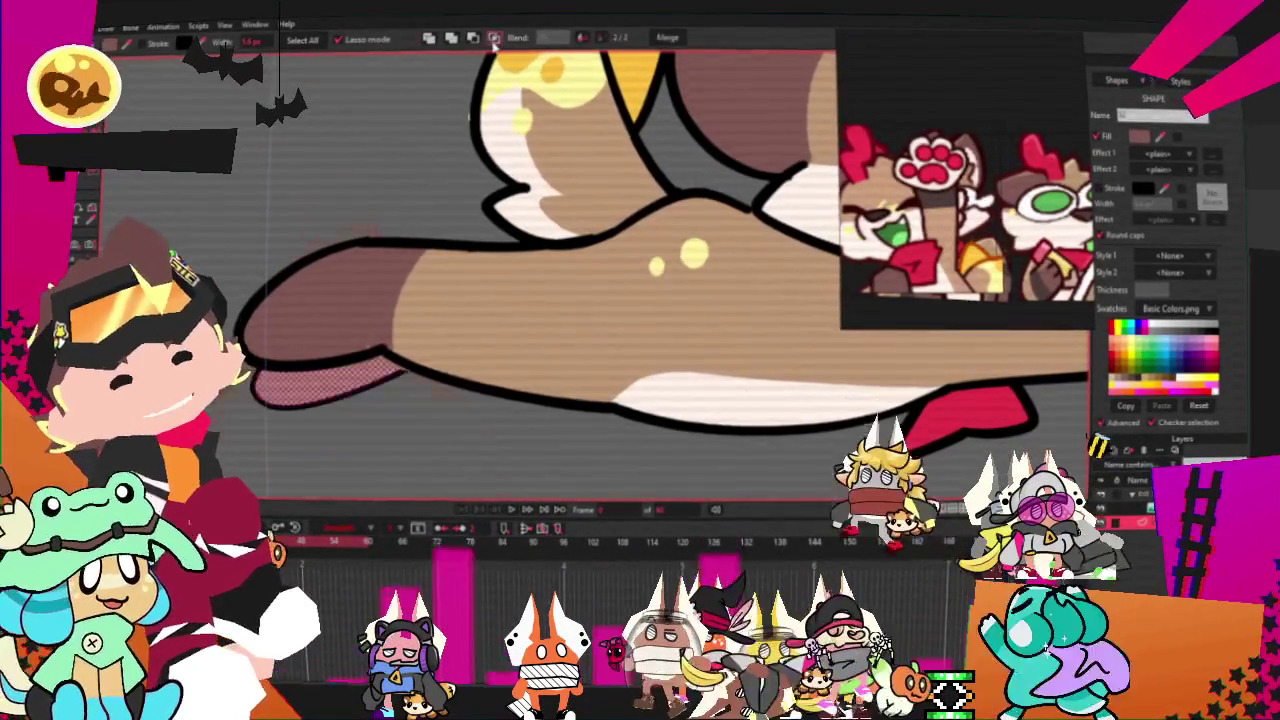
pyautogui.press('Escape')
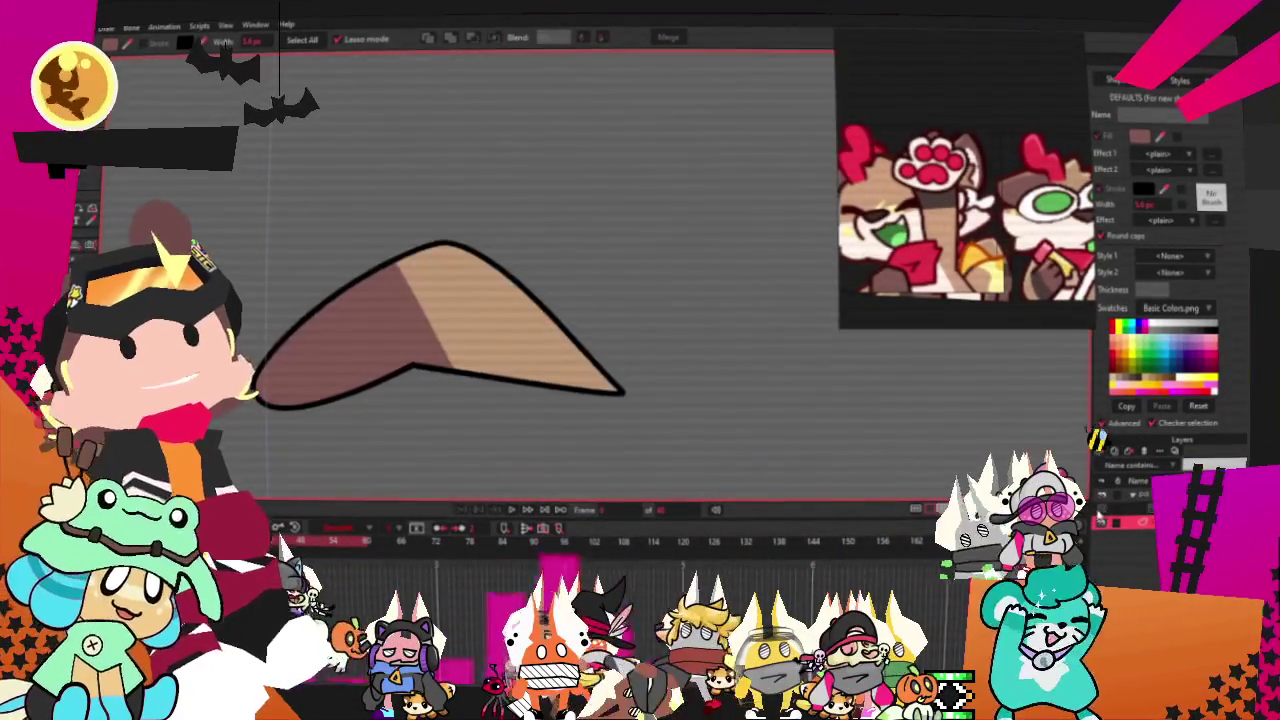
# - Reshape the leg by bulging its right end outward and raising its left tip
pyautogui.press('a')
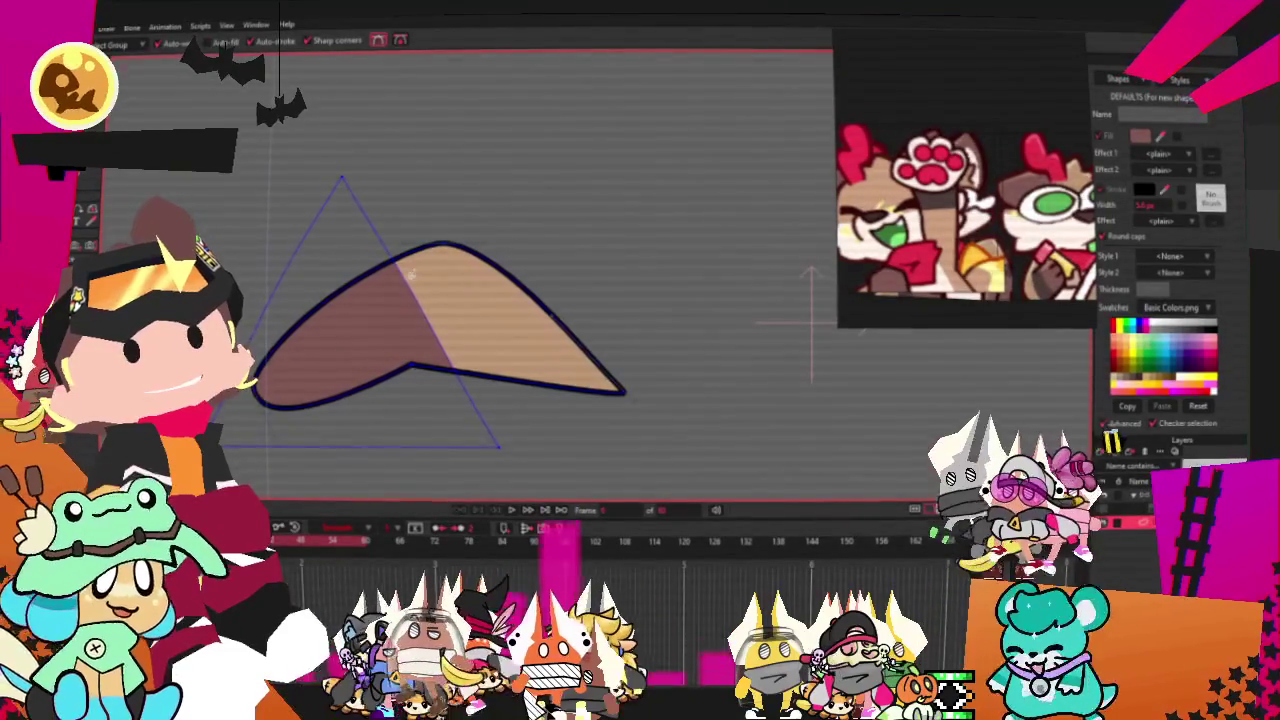
pyautogui.moveTo(343, 177); pyautogui.dragTo(512, 205)
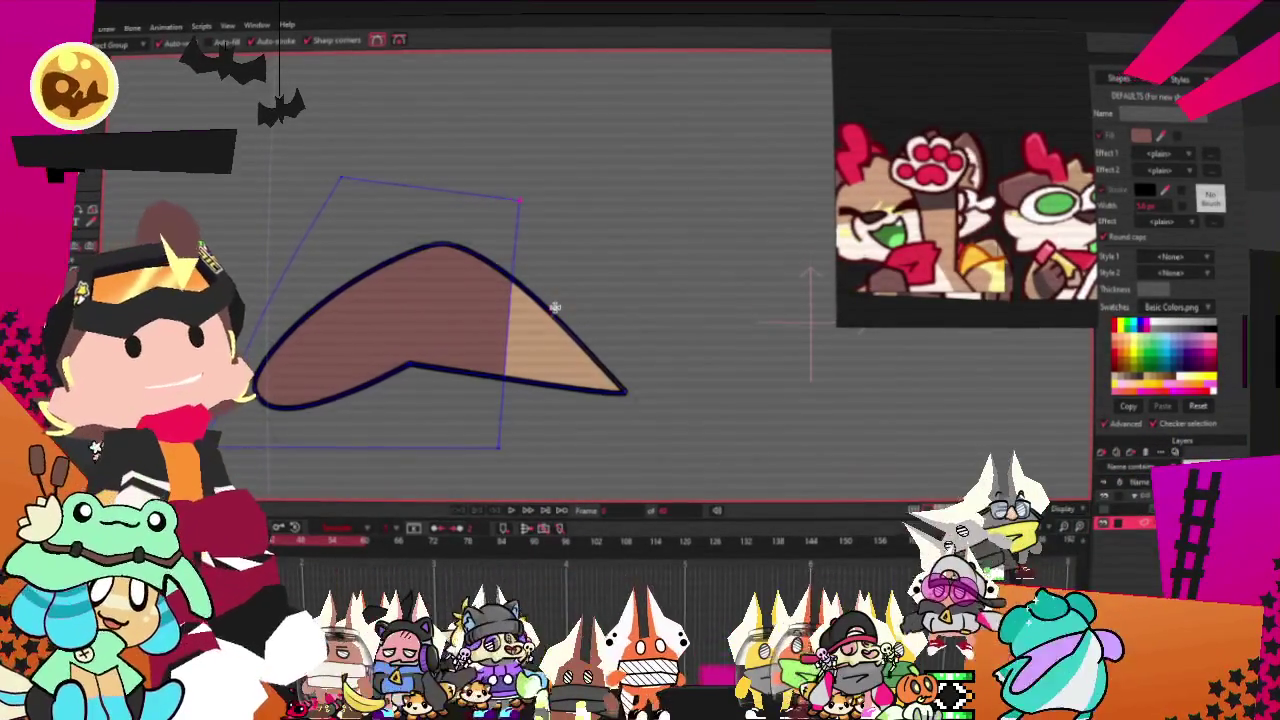
pyautogui.moveTo(555, 307); pyautogui.dragTo(652, 308)
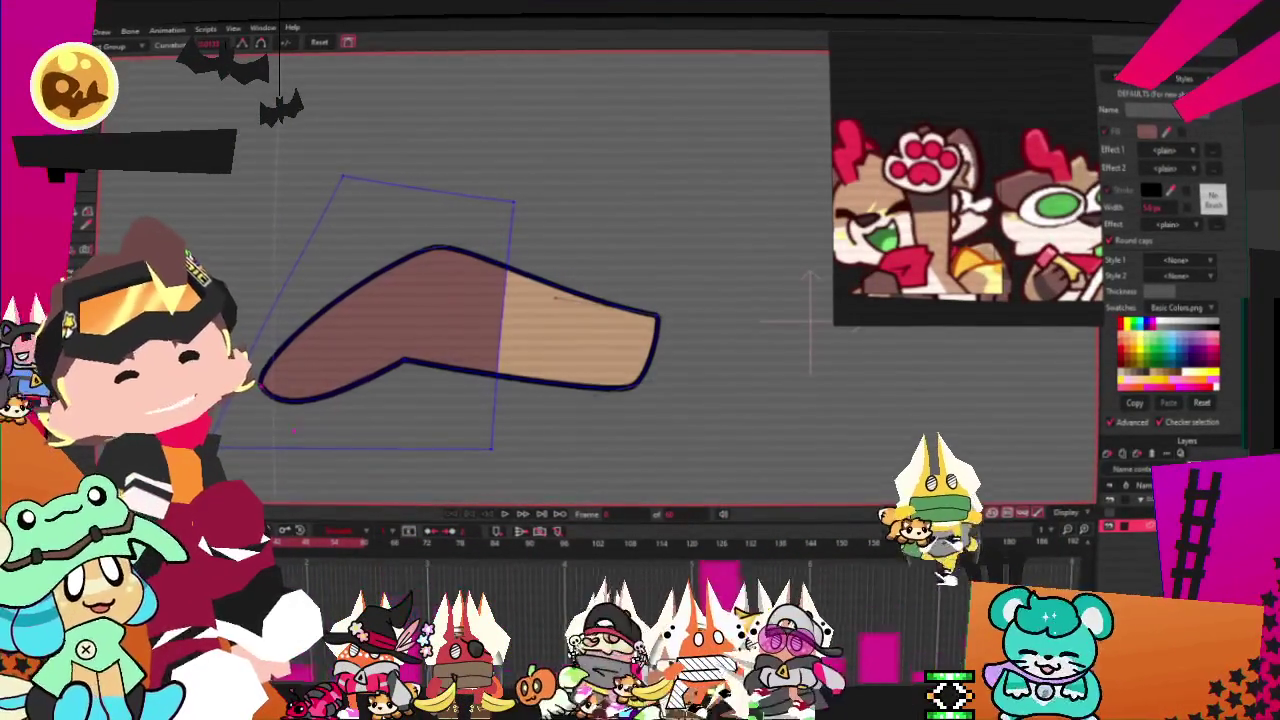
pyautogui.moveTo(260, 358); pyautogui.dragTo(276, 338)
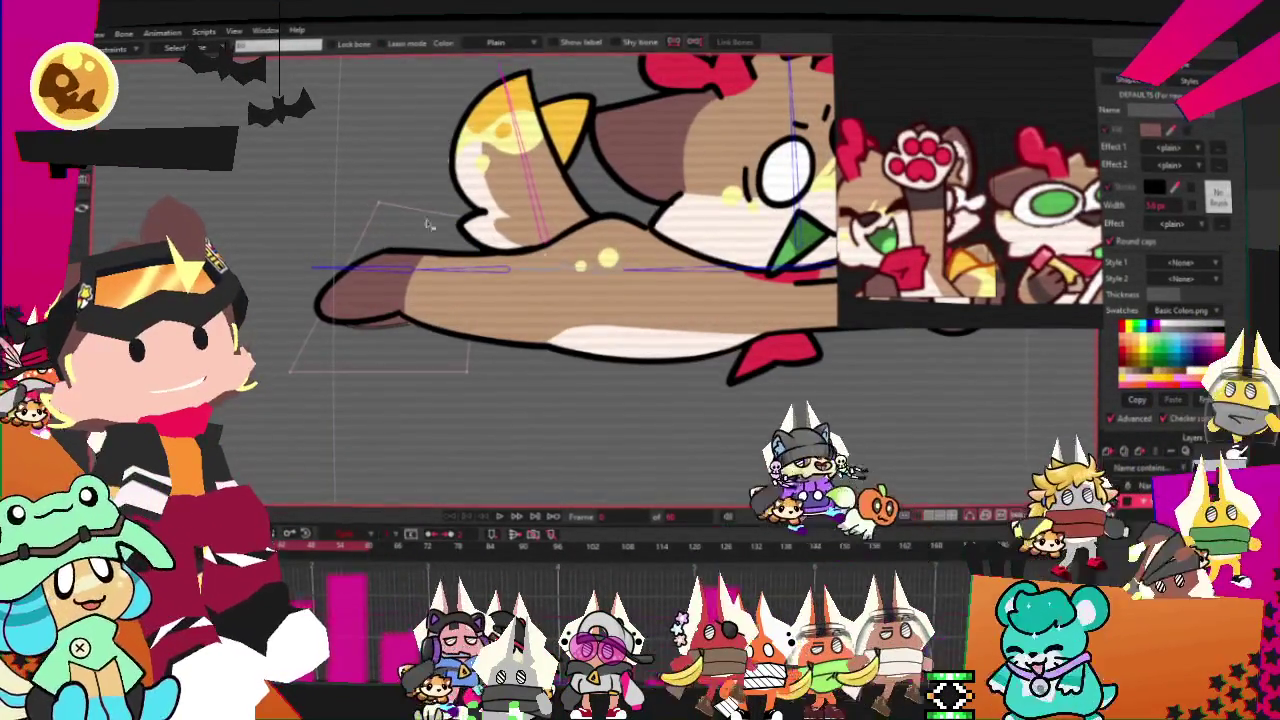
# - Add a new bone along the hind leg from the body bone and display bone strength
pyautogui.click(607, 272)
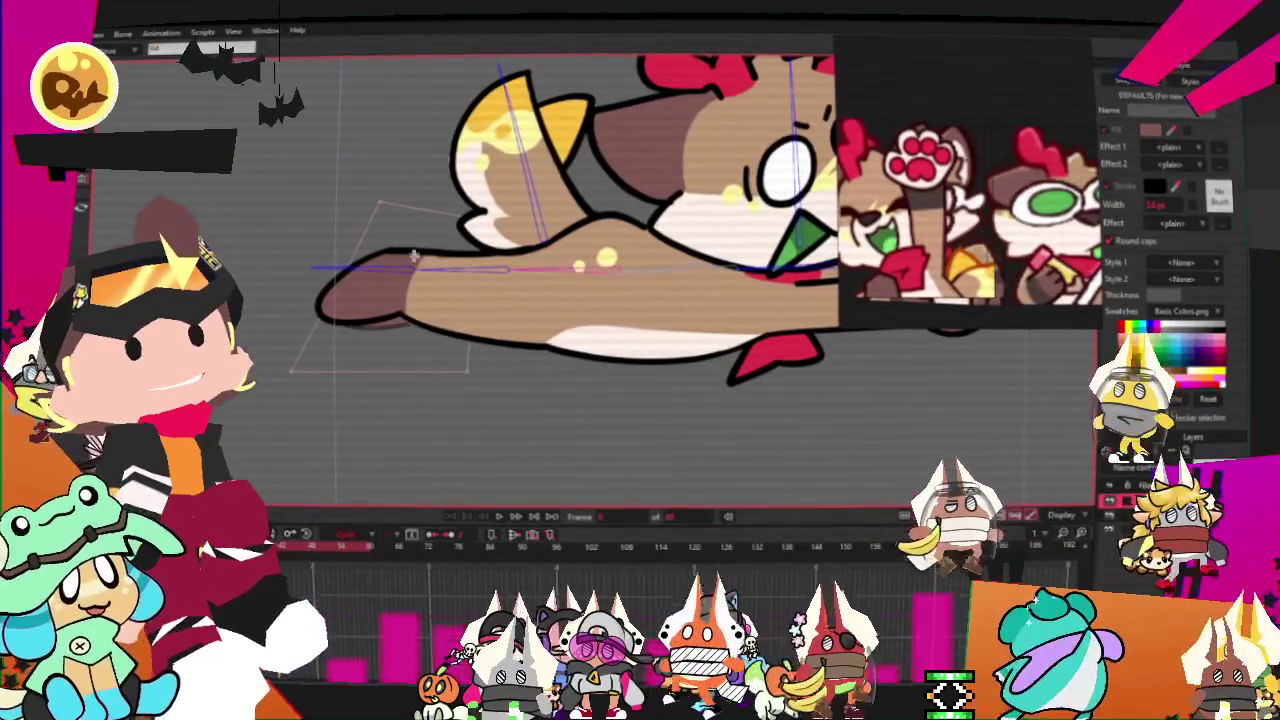
pyautogui.moveTo(607, 292); pyautogui.dragTo(322, 285)
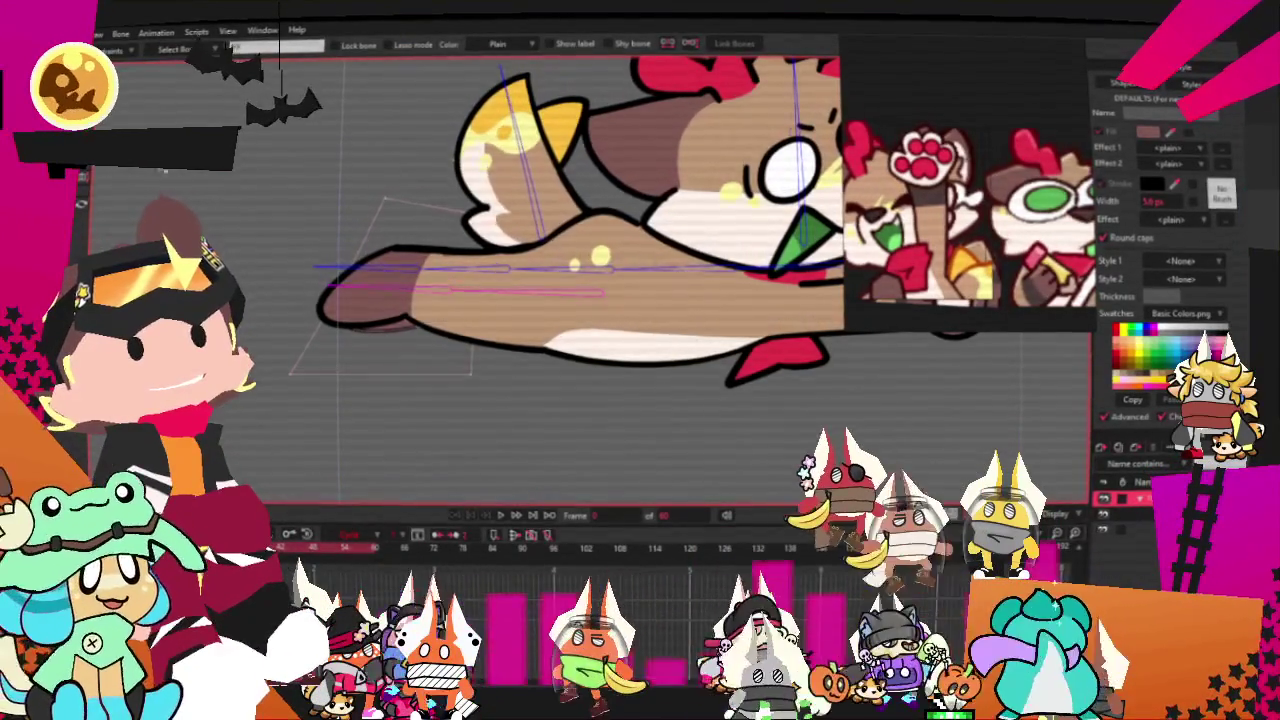
pyautogui.press('x')
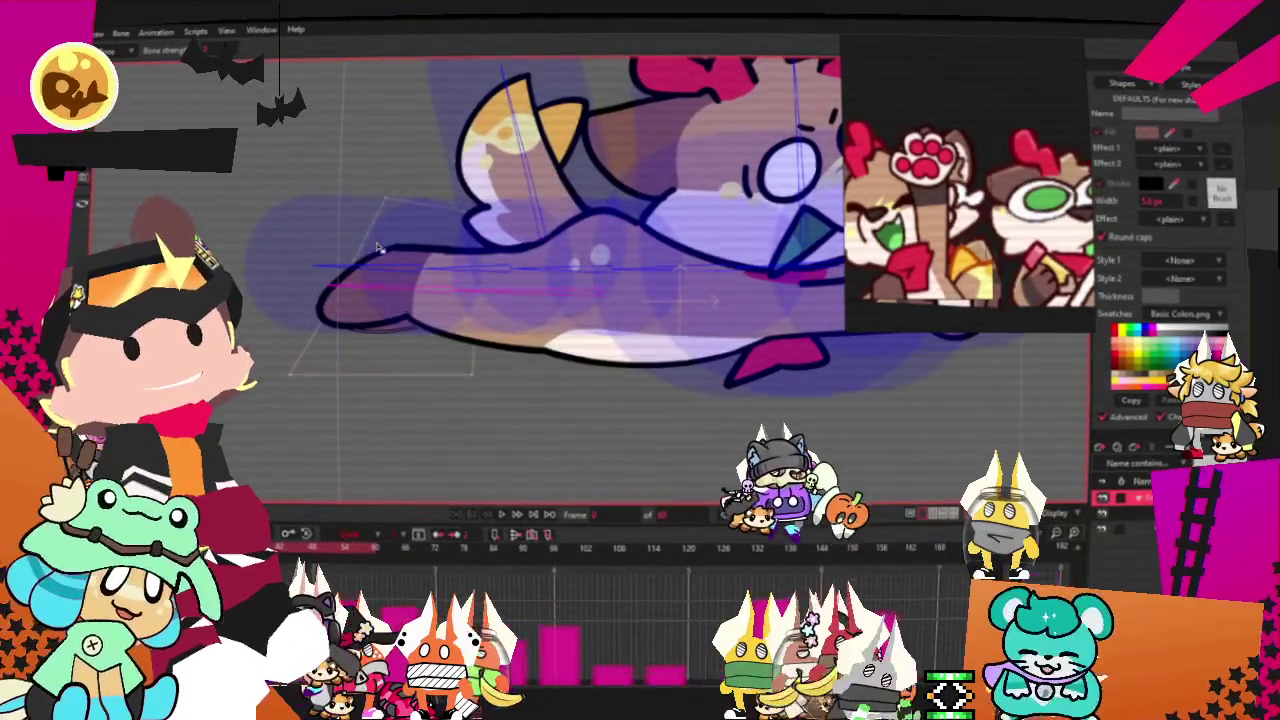
pyautogui.scroll(2, 640, 280)
# - Move the selected hind leg points up and to the left with Transform Points
pyautogui.press('g')
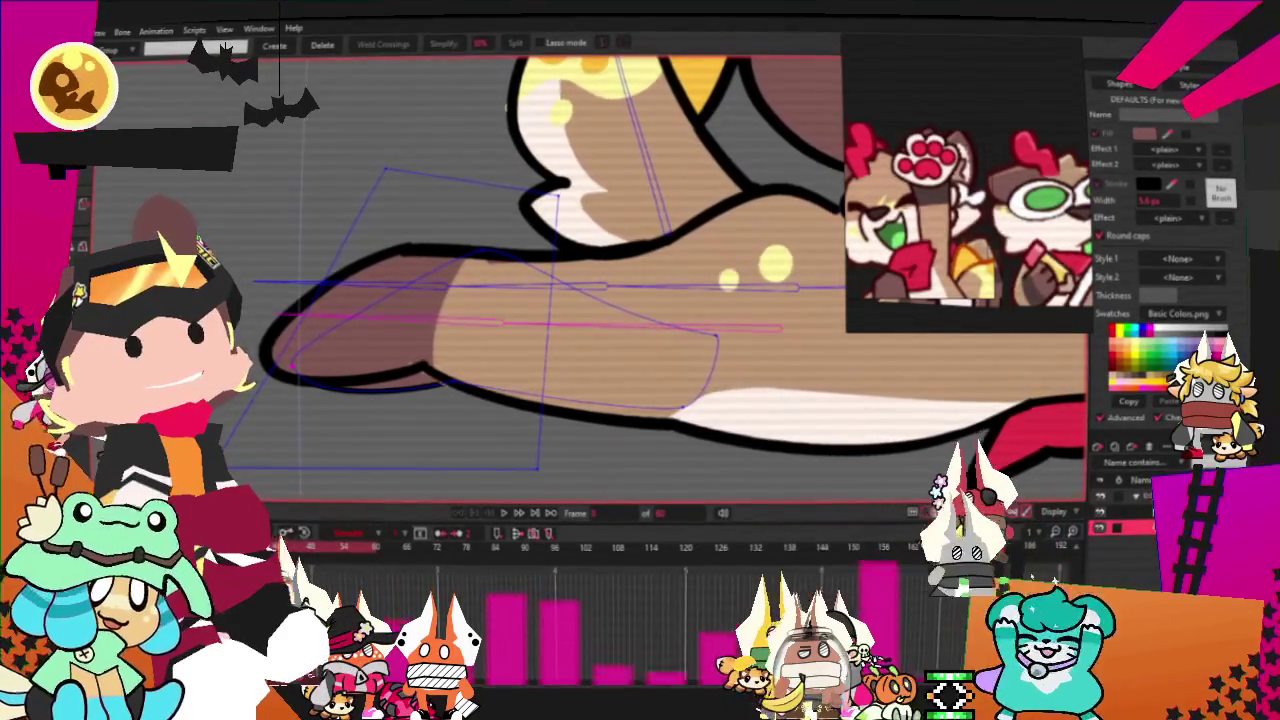
pyautogui.scroll(-2, 560, 280)
pyautogui.press('t')
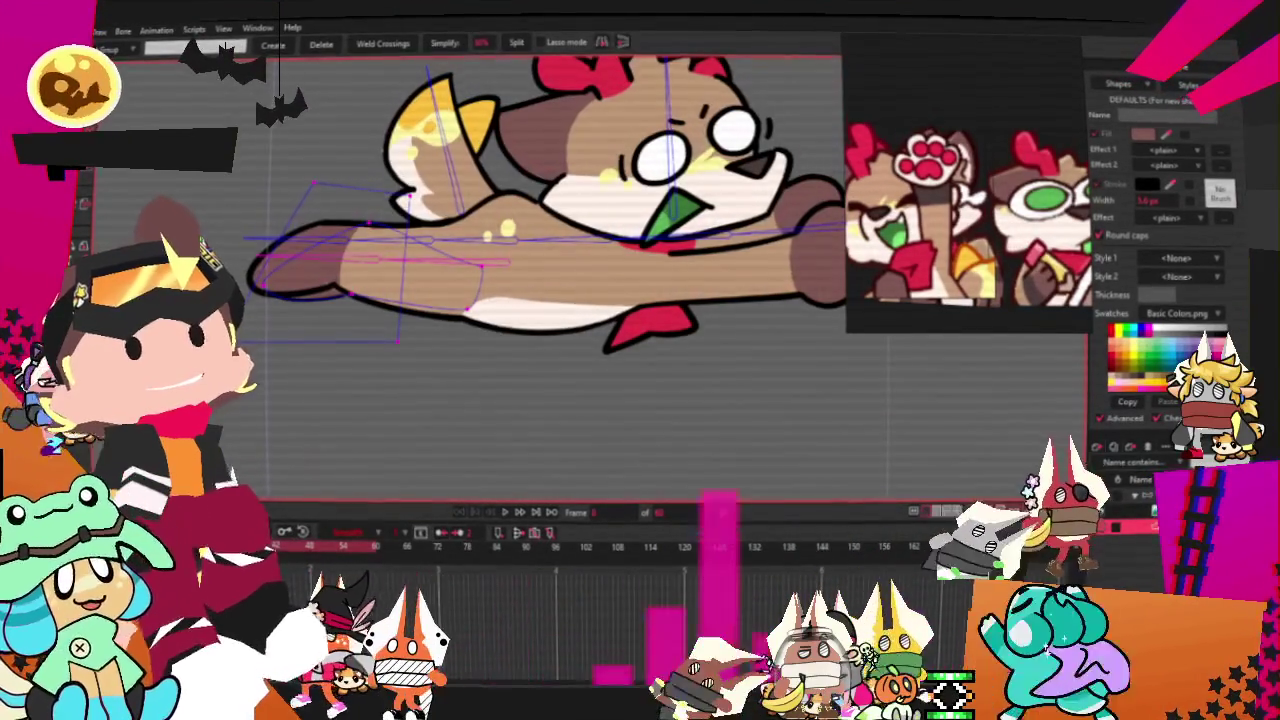
pyautogui.scroll(2, 482, 260)
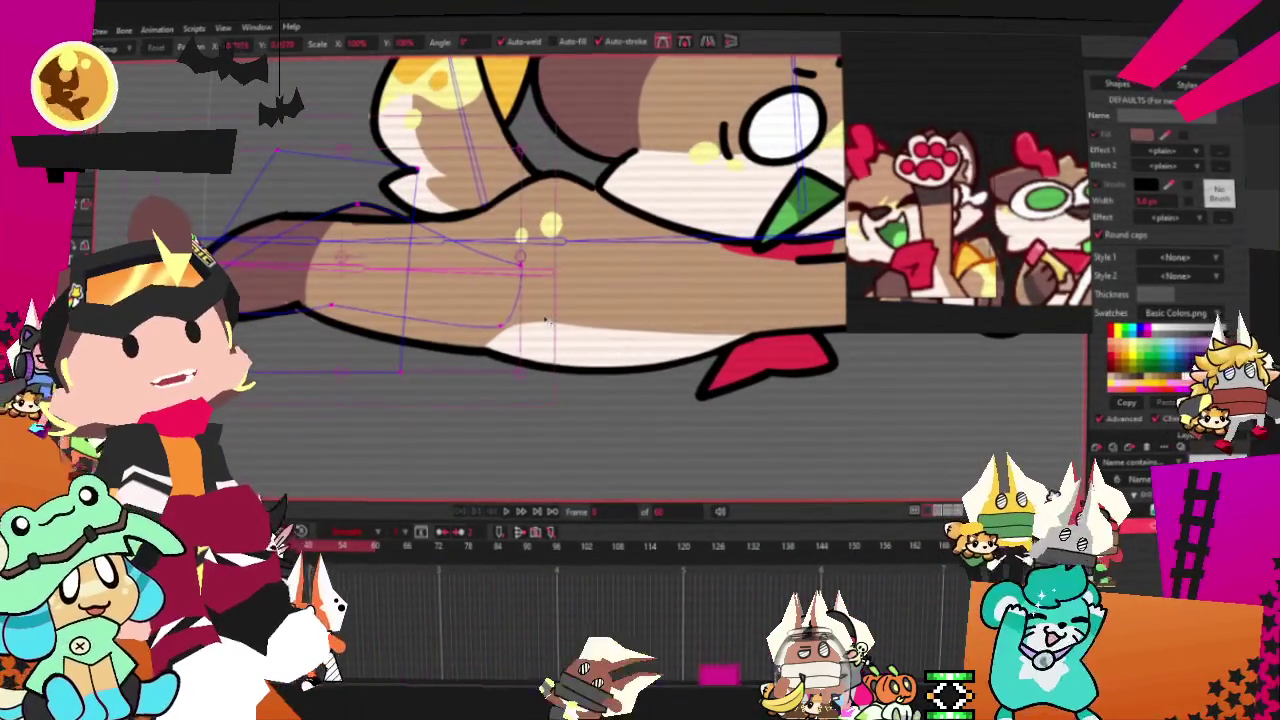
pyautogui.moveTo(553, 248)
pyautogui.mouseDown()
pyautogui.moveTo(432, 252)
pyautogui.moveTo(498, 232)
pyautogui.mouseUp()
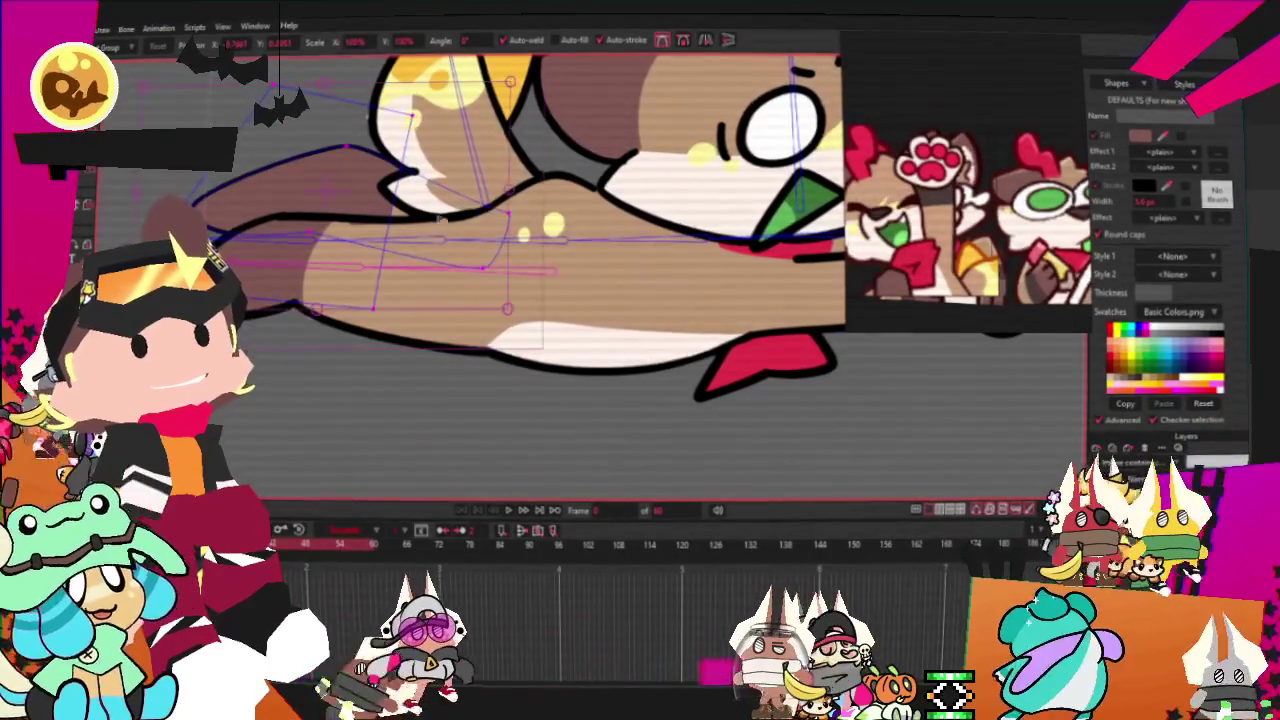
pyautogui.moveTo(378, 200); pyautogui.dragTo(360, 196)
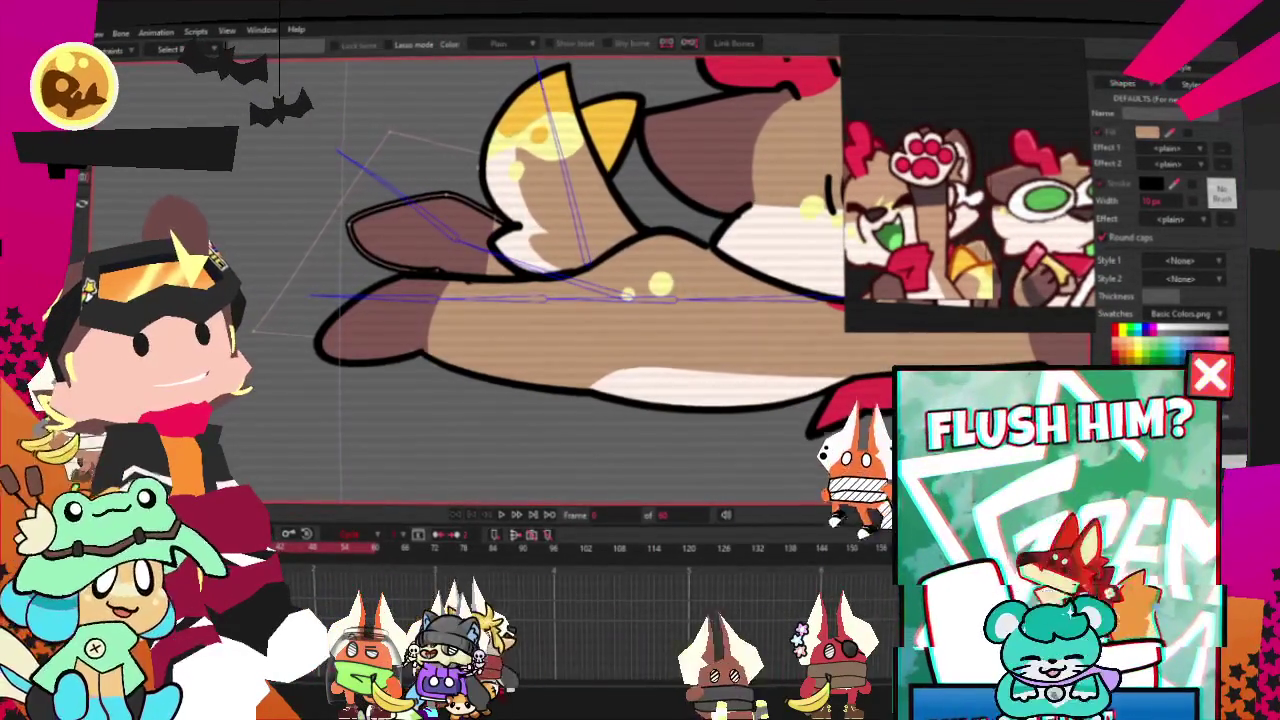
# - Angle the hind-leg bone downward and shift the two raised leg shapes up and left
pyautogui.moveTo(337, 152); pyautogui.dragTo(330, 195)
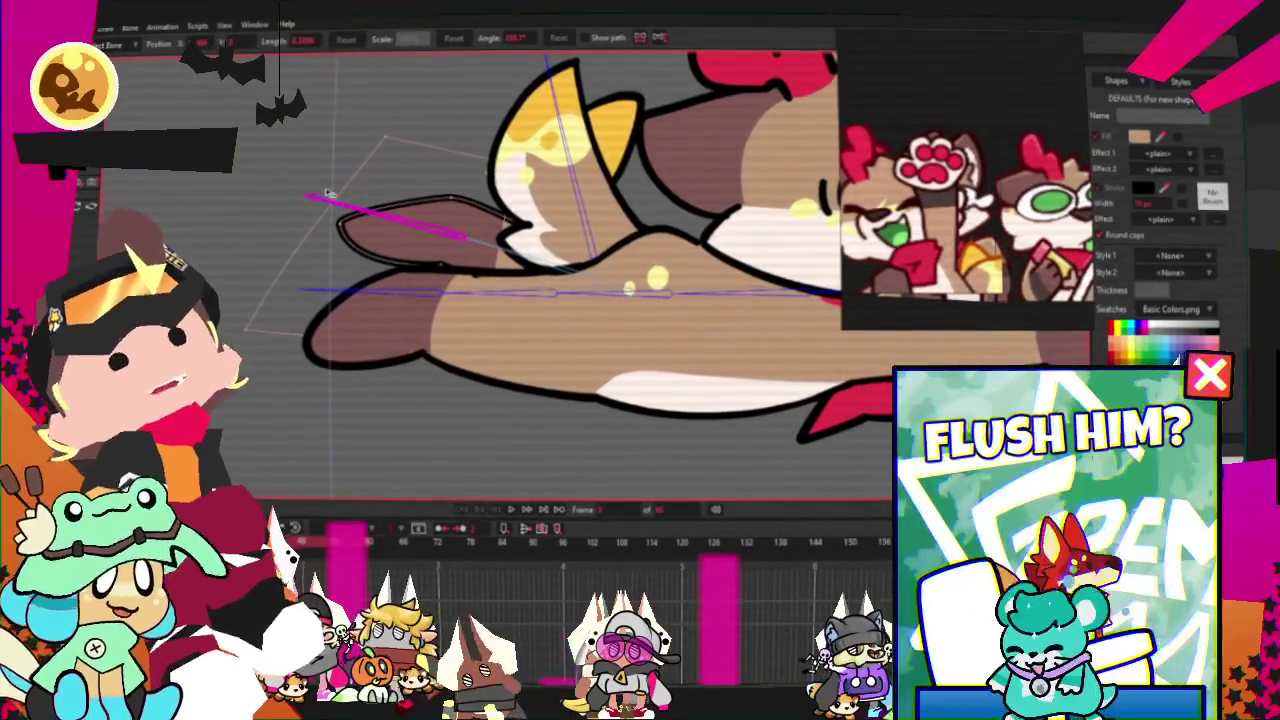
pyautogui.press('g')
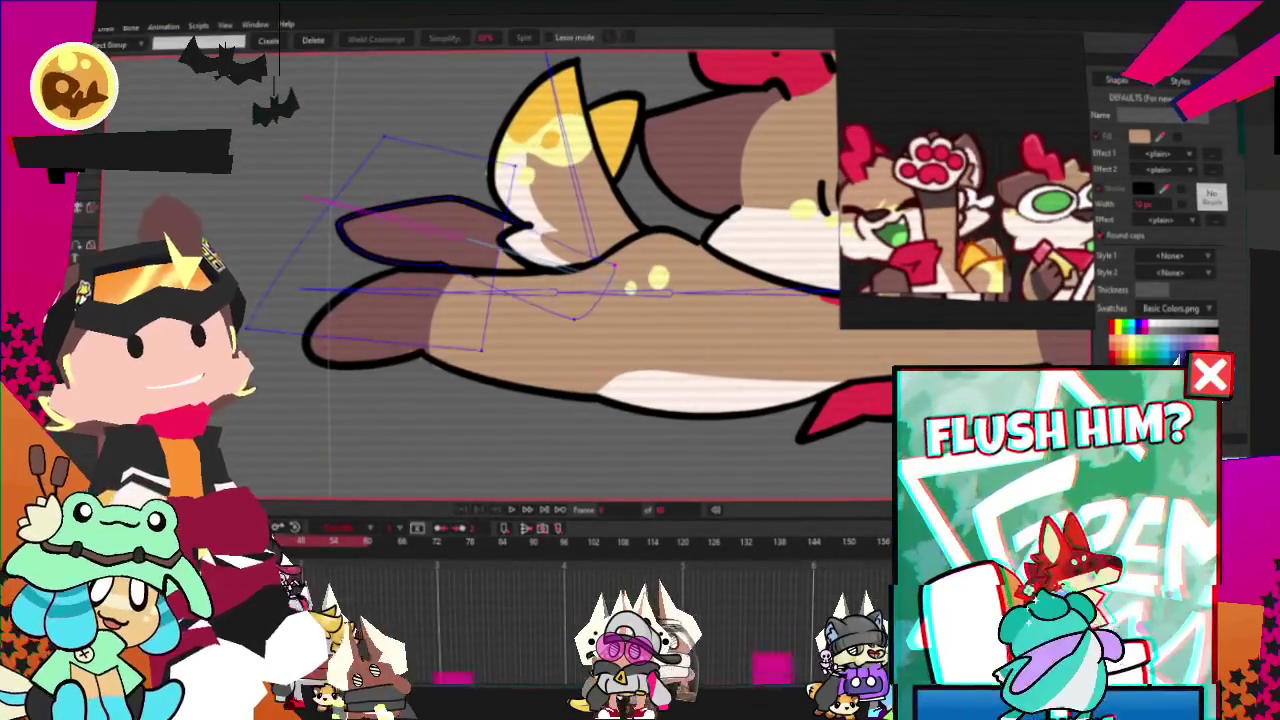
pyautogui.press('t')
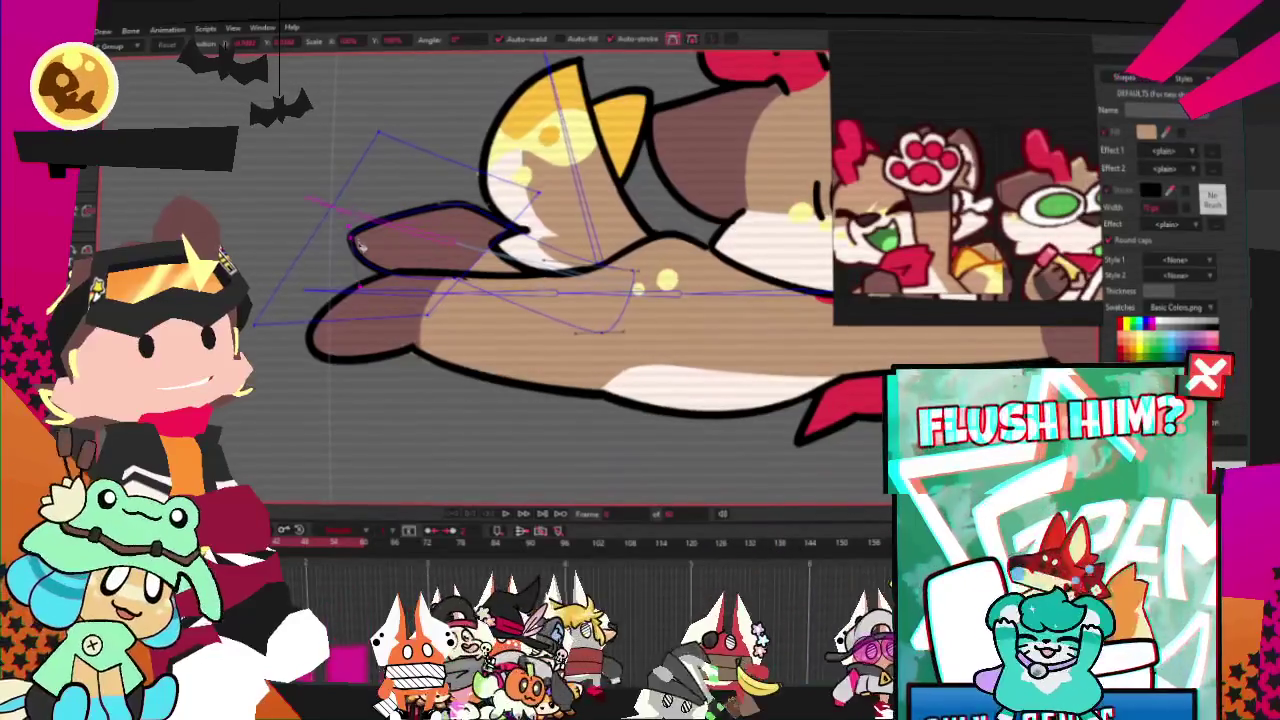
pyautogui.click(440, 199)
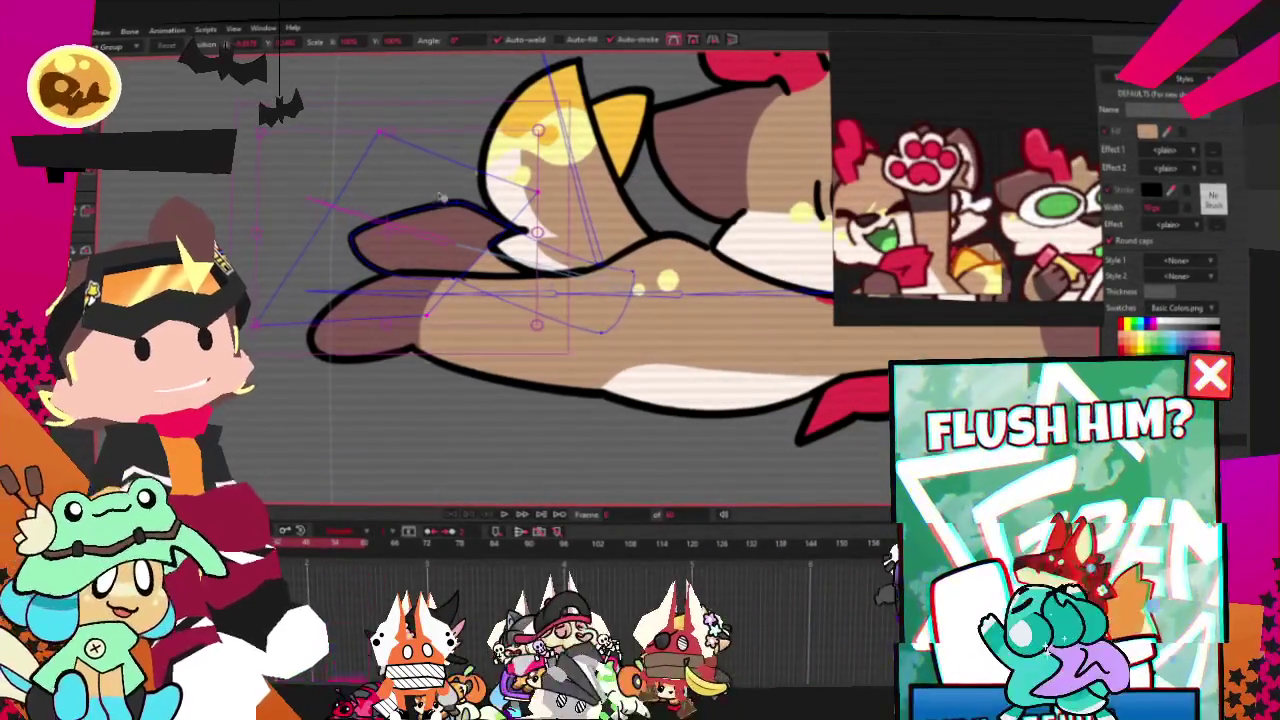
pyautogui.keyDown('shift'); pyautogui.click(648, 292); pyautogui.keyUp('shift')
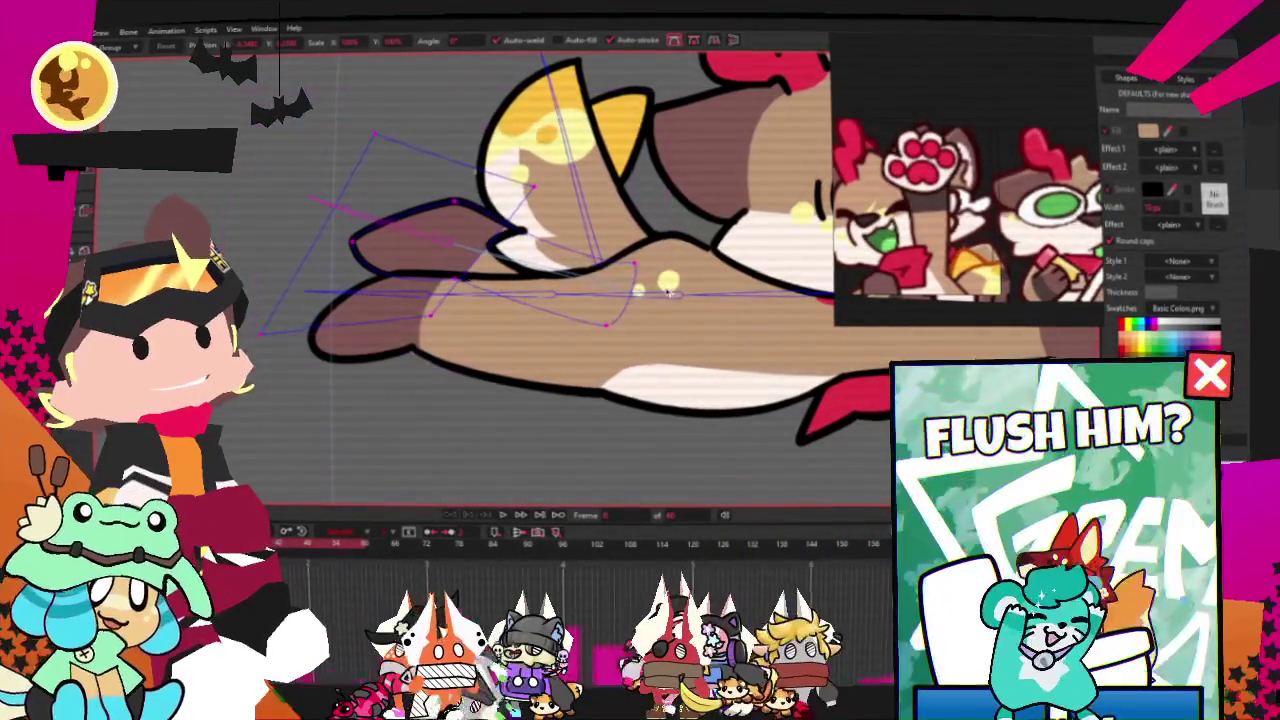
pyautogui.moveTo(668, 293); pyautogui.dragTo(571, 287)
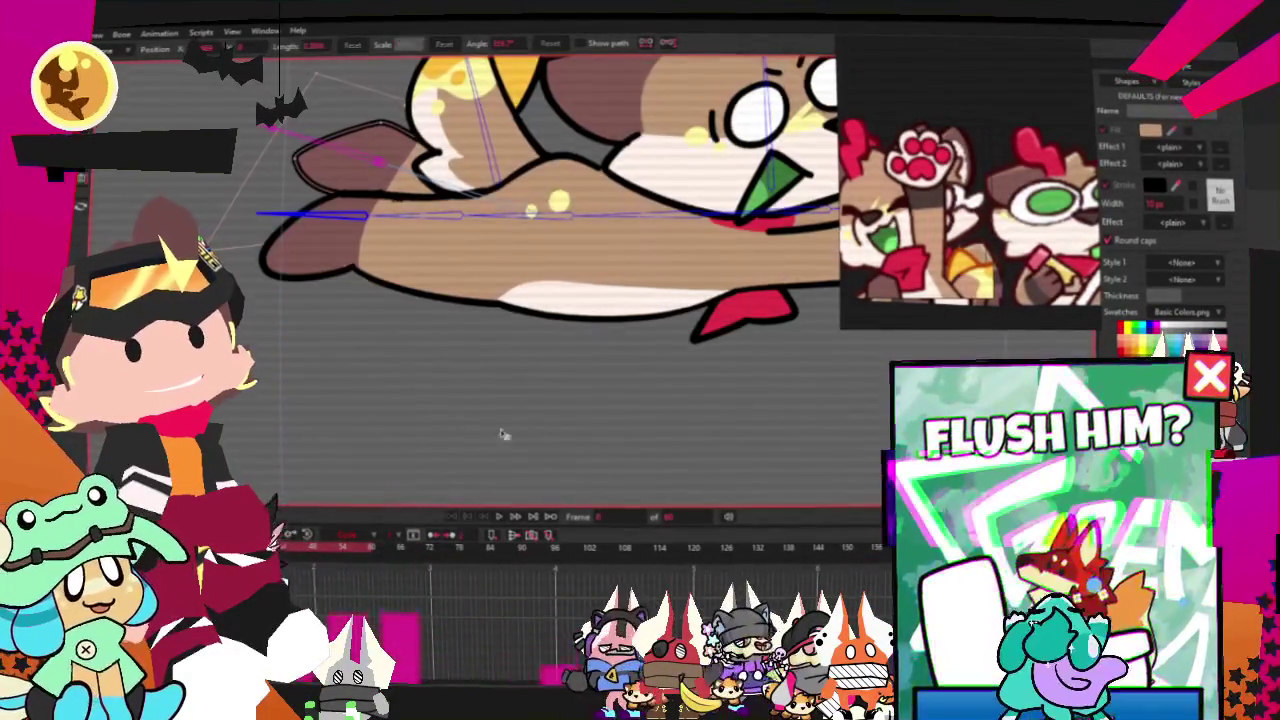
# - Zoom out to the whole frame and start binding the back-leg points to the leg bone
pyautogui.press('g')
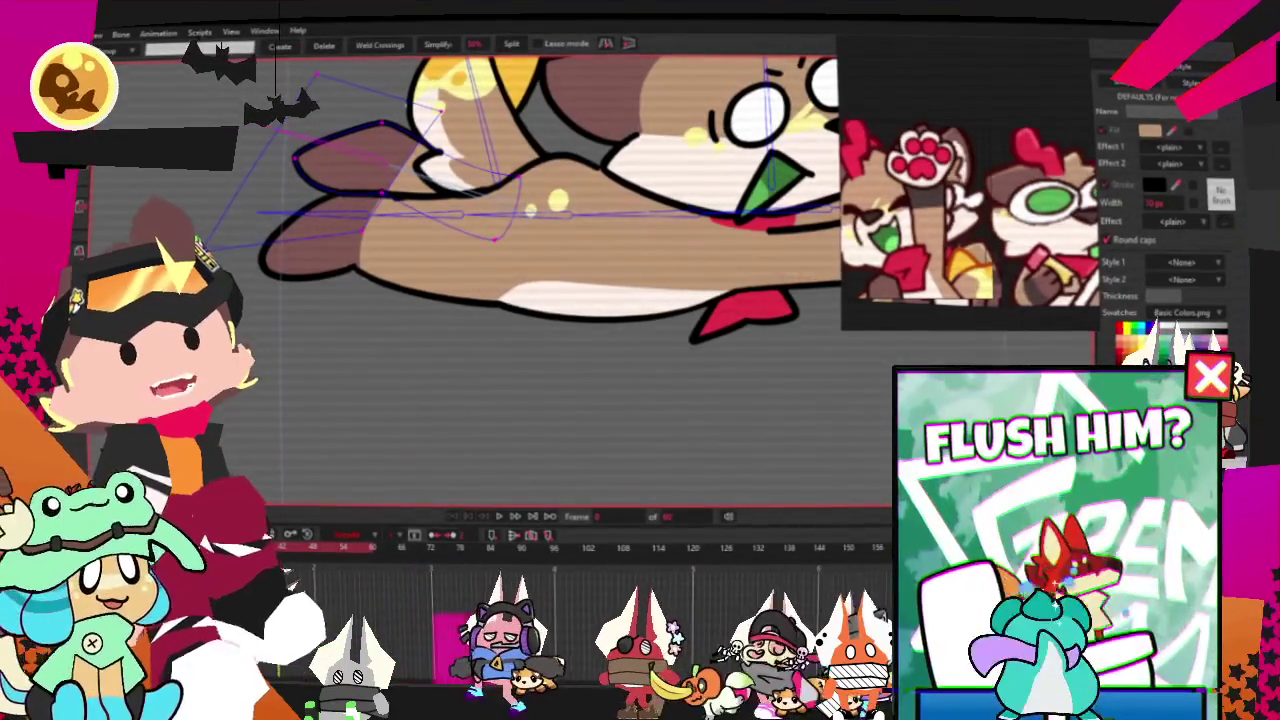
pyautogui.press('z')
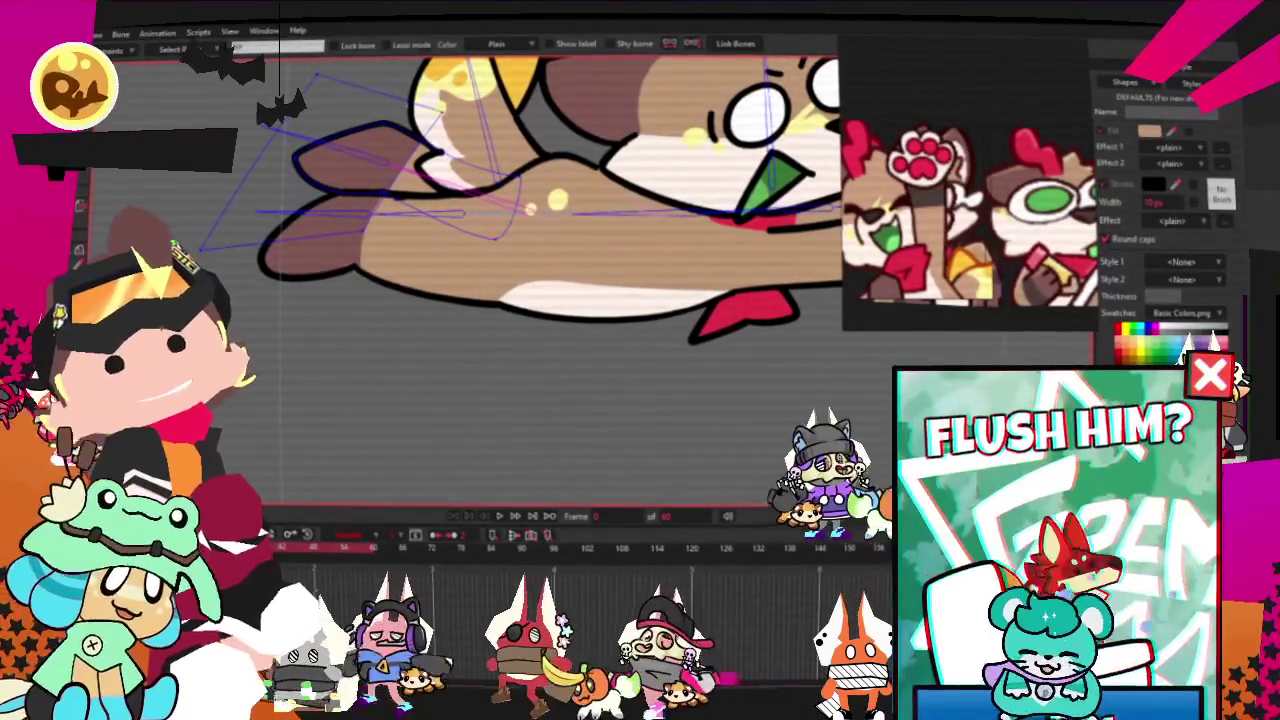
pyautogui.press('g')
pyautogui.hotkey('ctrl', 'r')
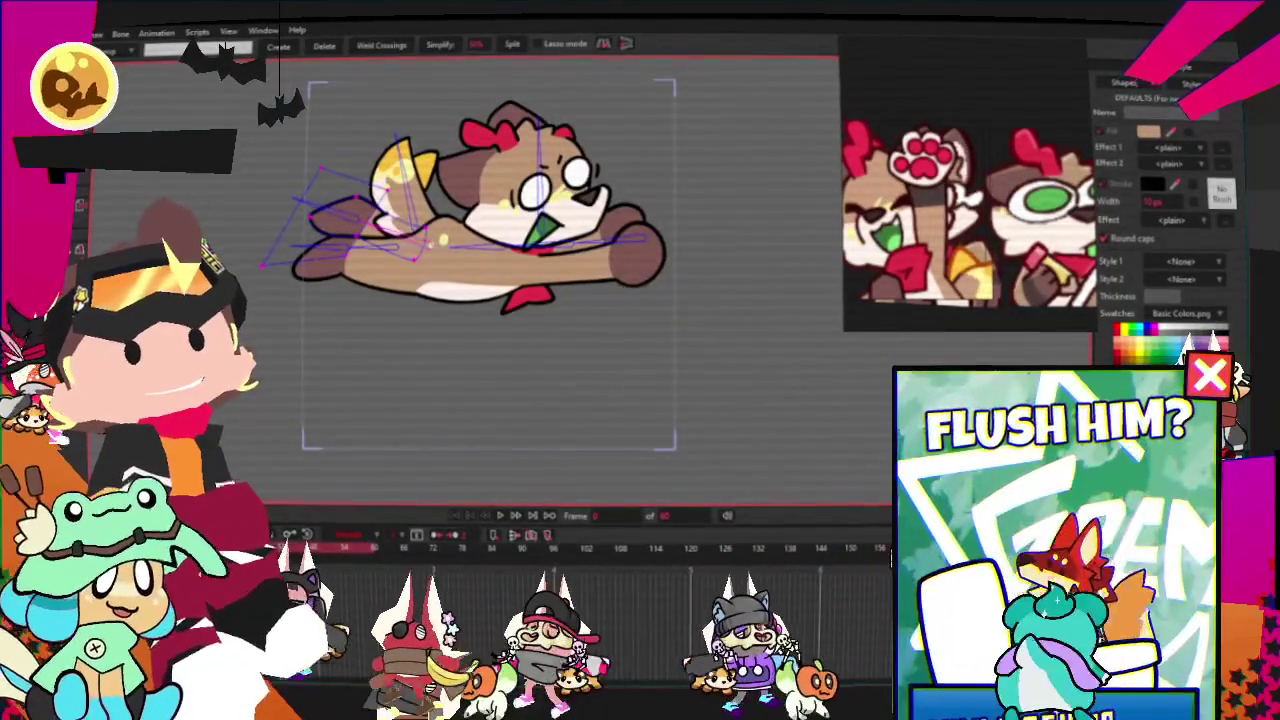
pyautogui.press('i')
pyautogui.scroll(3, 390, 230)
pyautogui.scroll(3, 390, 230)
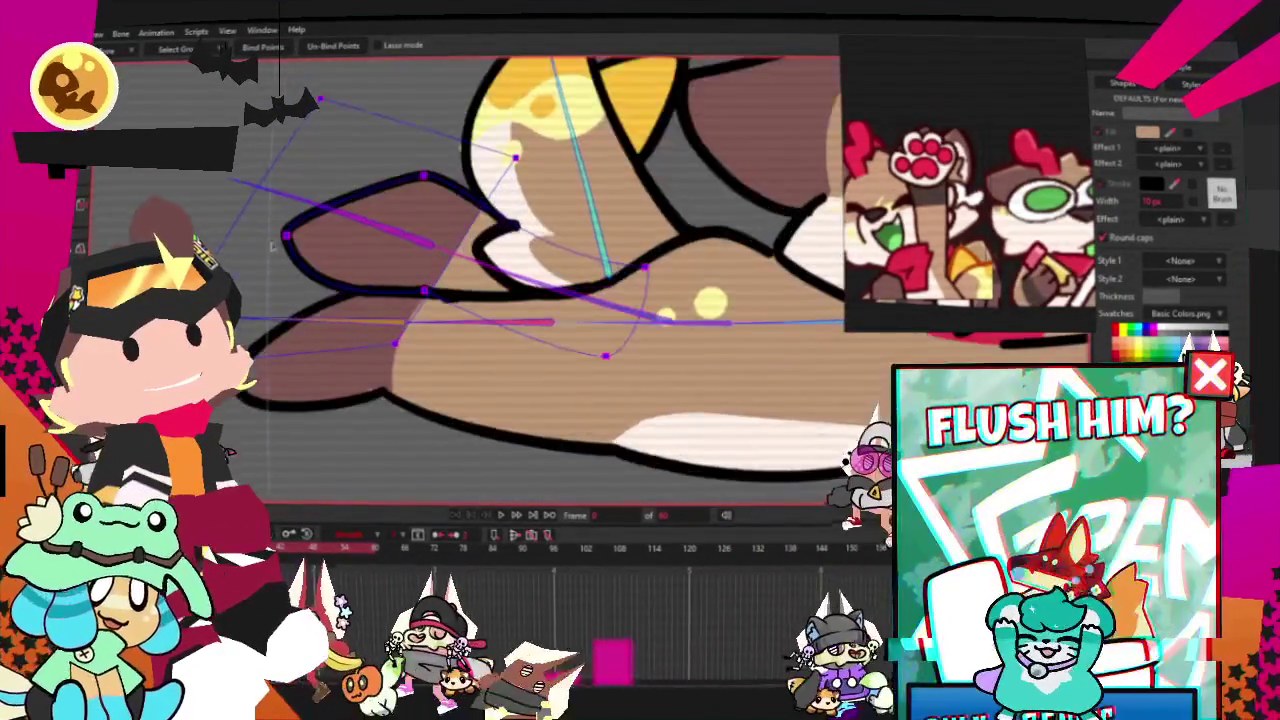
# - Reselect the leg bone and finish binding the back-leg points to it
pyautogui.press('z')
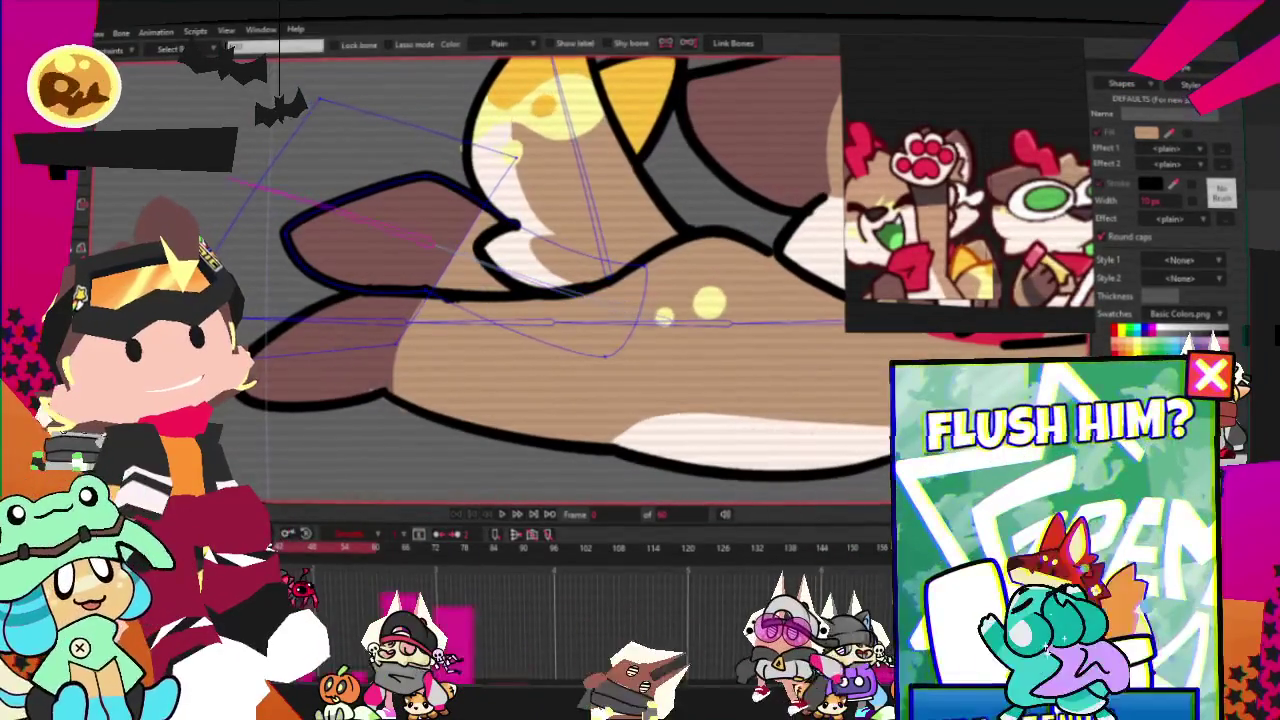
pyautogui.press('g')
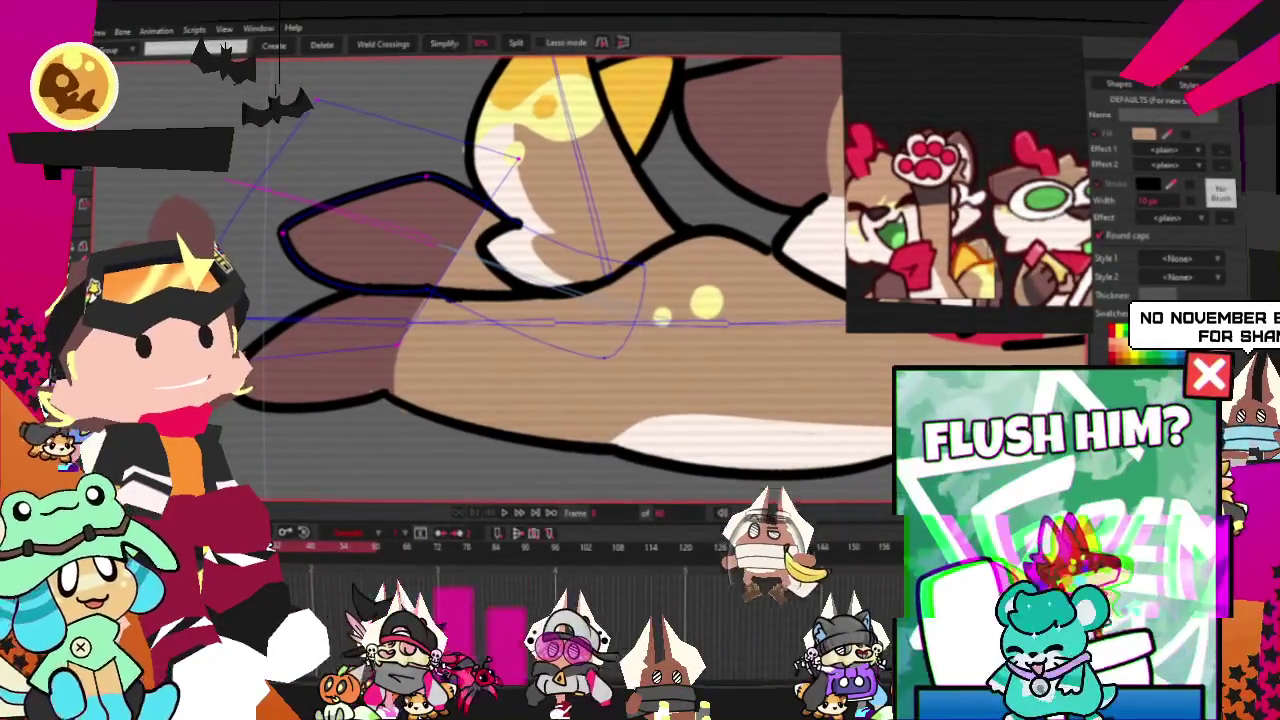
pyautogui.press('i')
pyautogui.scroll(-2, 281, 142)
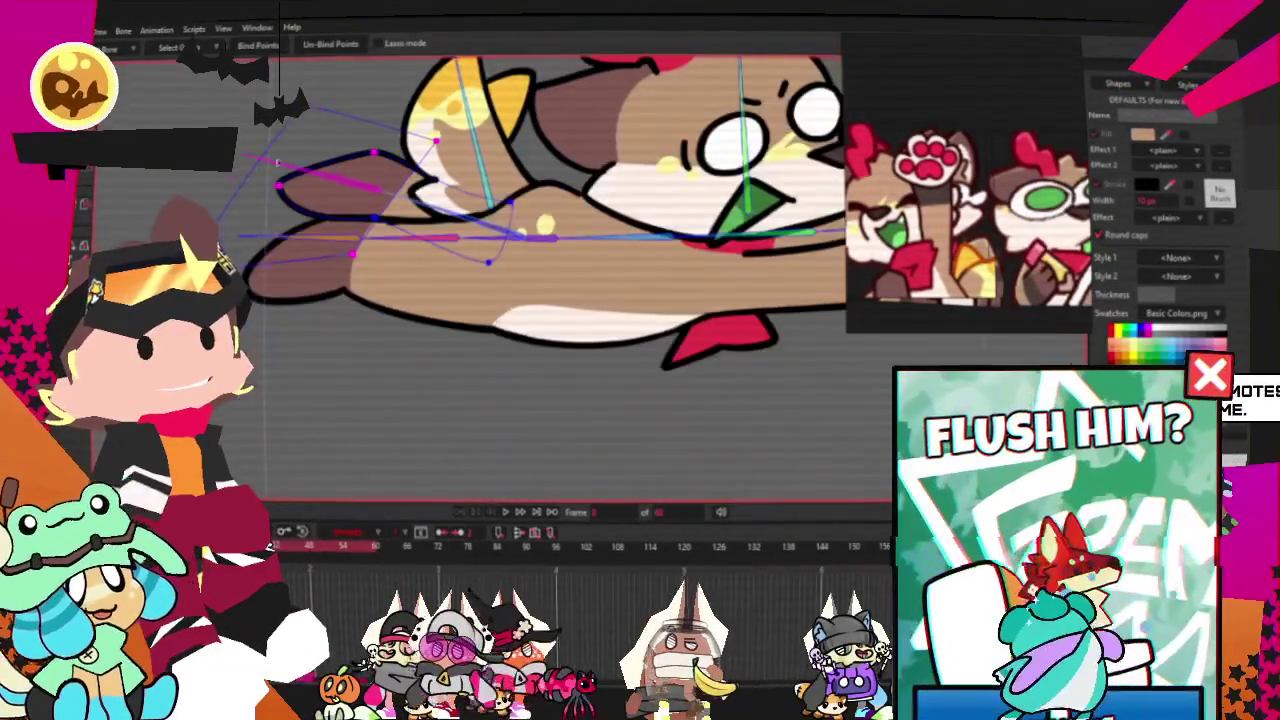
pyautogui.press('g')
pyautogui.scroll(3, 620, 270)
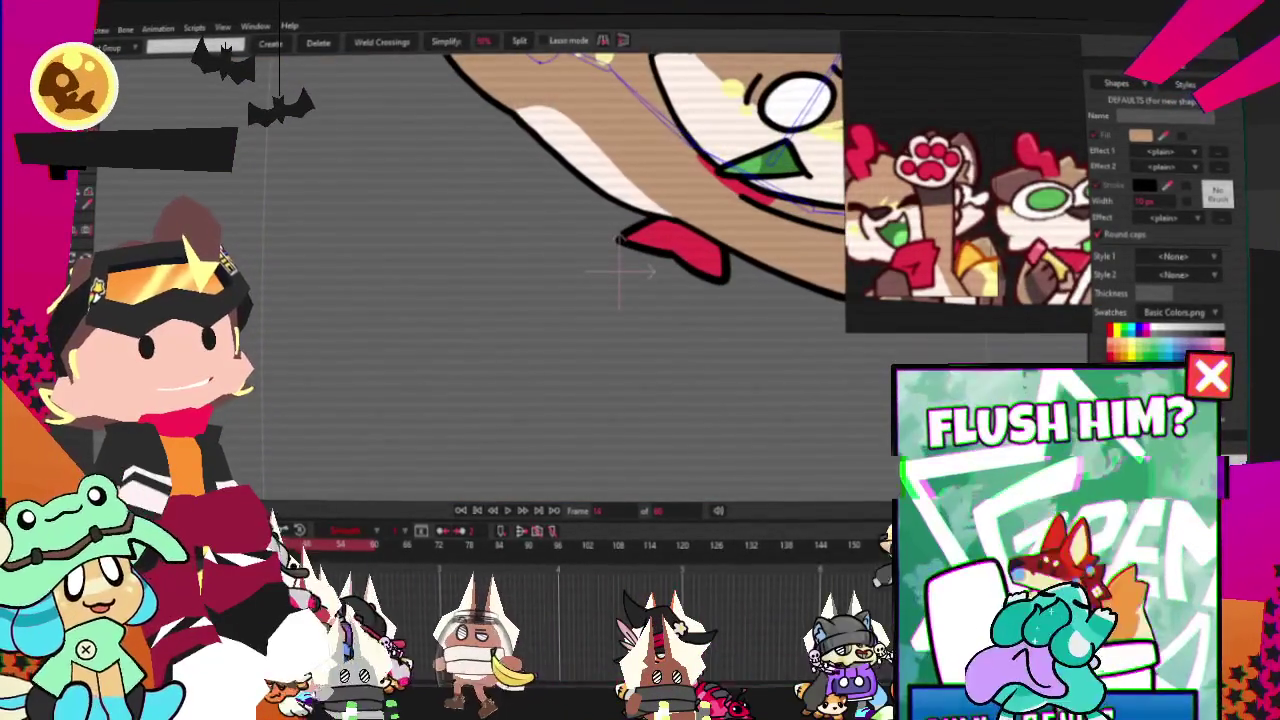
pyautogui.press('b')
pyautogui.scroll(-3, 620, 270)
pyautogui.scroll(2, 650, 375)
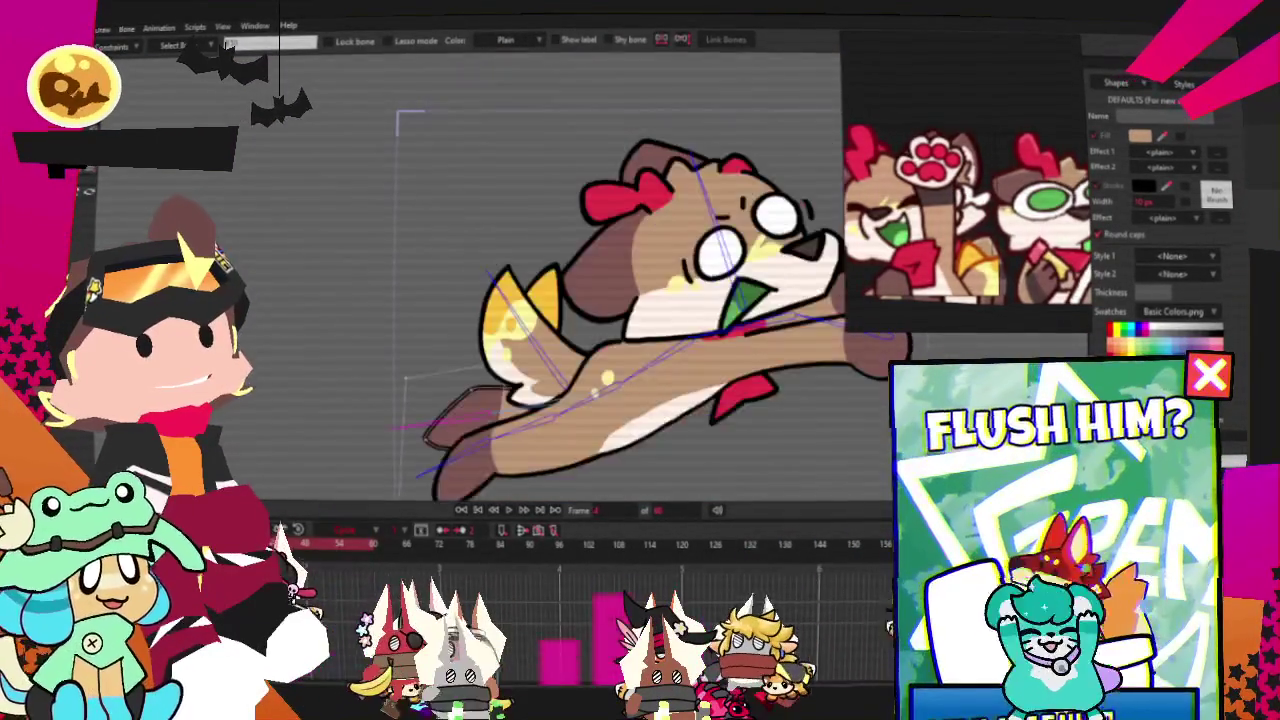
# - Rotate the back-leg bone downward, then on the previous frame swing it down and left
pyautogui.press('t')
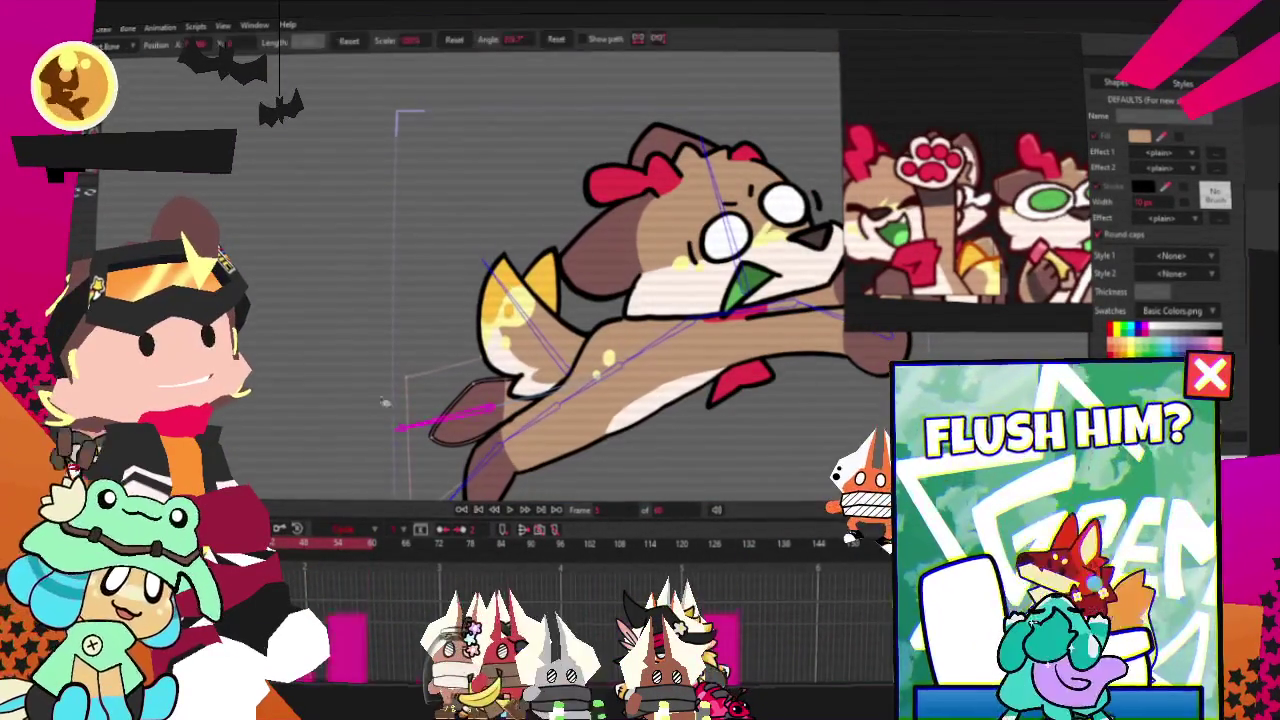
pyautogui.moveTo(430, 392); pyautogui.dragTo(420, 457)
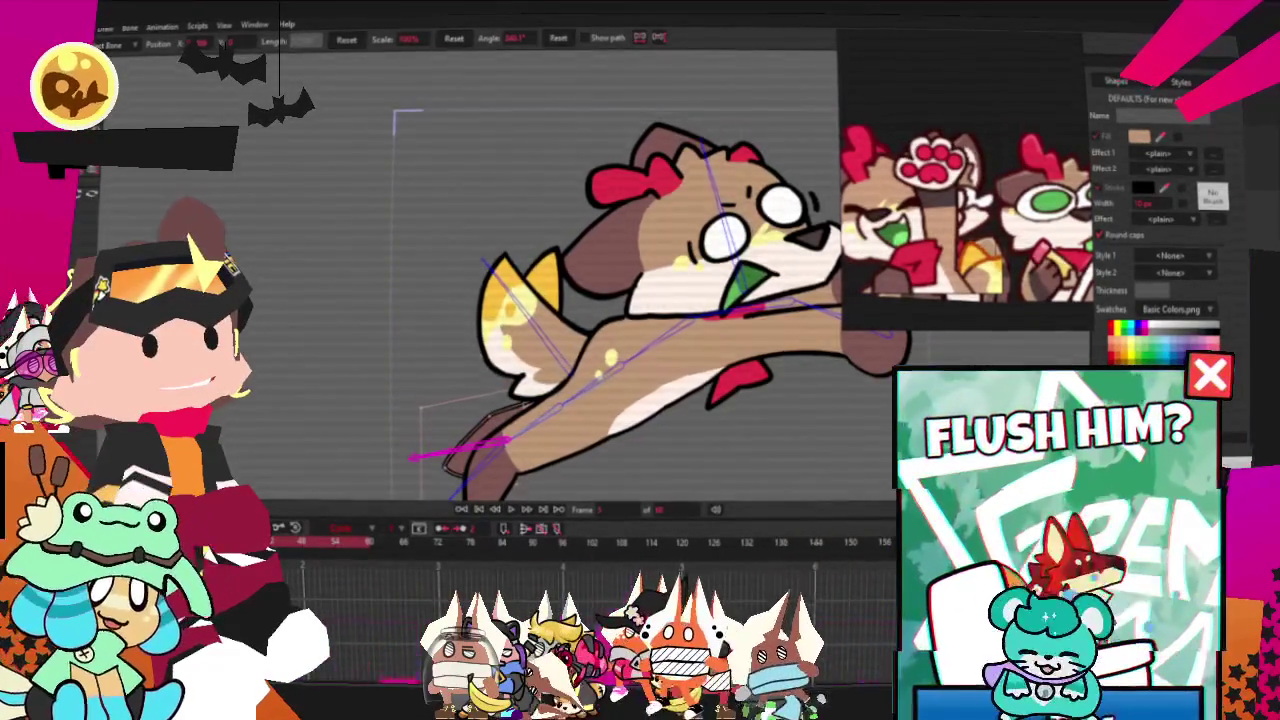
pyautogui.hotkey('ctrl', 'Left')
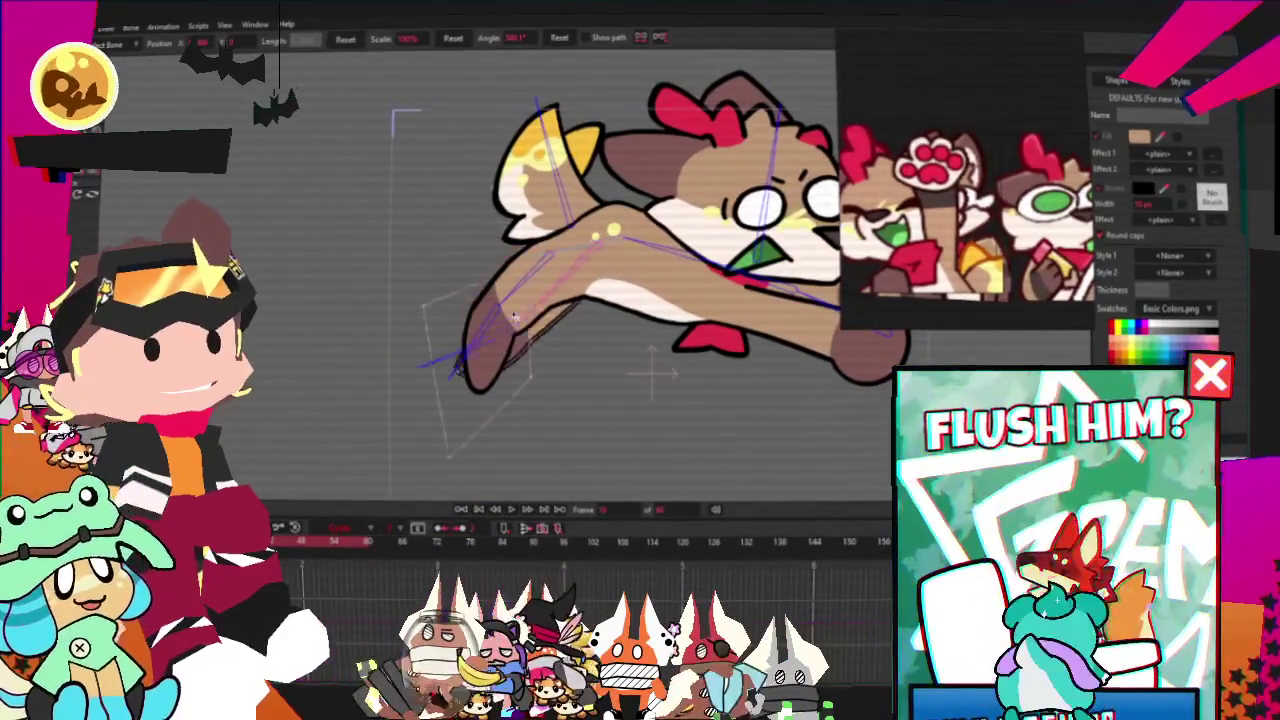
pyautogui.moveTo(495, 247); pyautogui.dragTo(490, 292)
pyautogui.moveTo(408, 350)
pyautogui.mouseDown()
pyautogui.moveTo(440, 381)
pyautogui.moveTo(390, 275)
pyautogui.mouseUp()
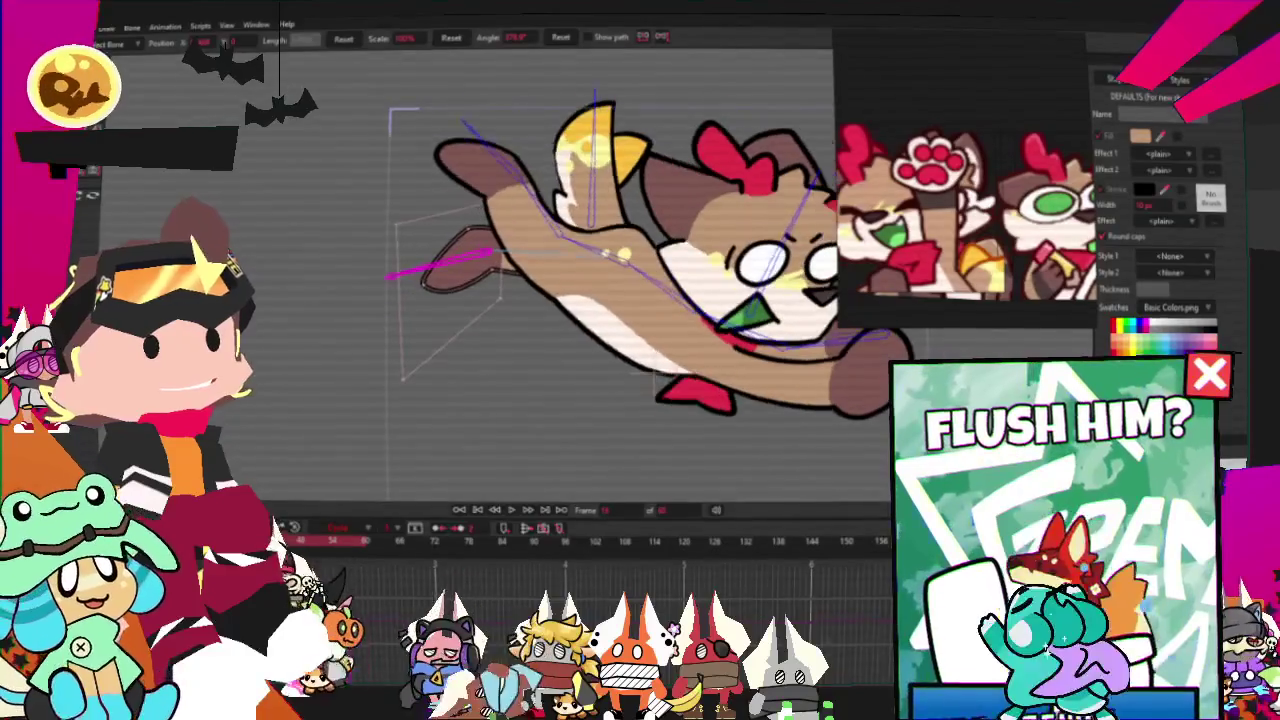
pyautogui.moveTo(388, 275)
pyautogui.mouseDown()
pyautogui.moveTo(404, 233)
pyautogui.moveTo(407, 258)
pyautogui.mouseUp()
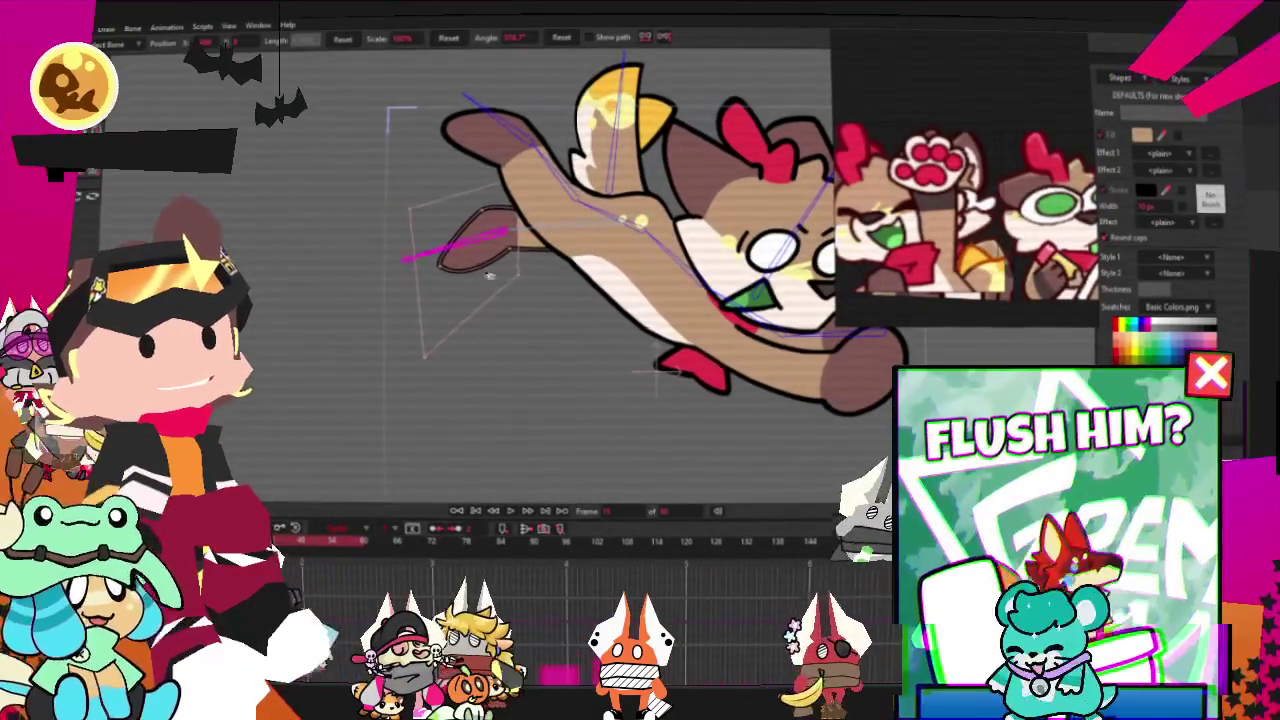
pyautogui.moveTo(408, 258); pyautogui.dragTo(372, 255)
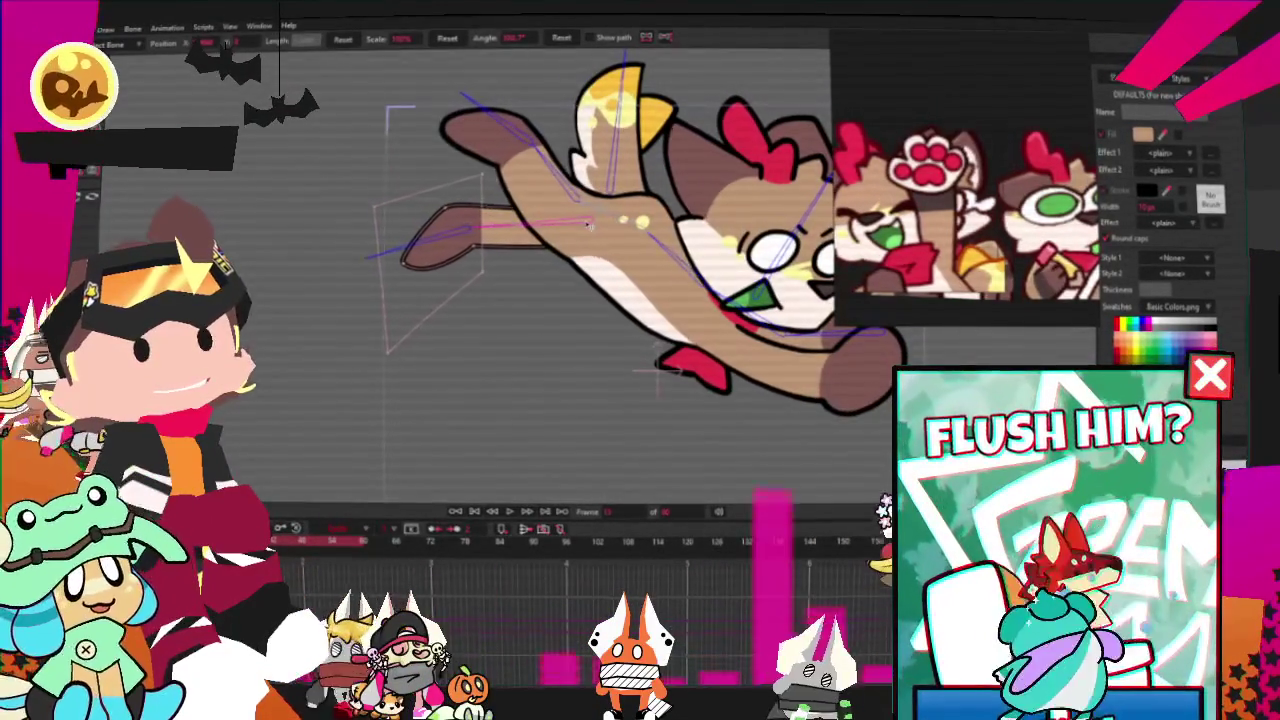
# - Angle the back leg upward, raise it near horizontal on the next frame, and play
pyautogui.click(470, 226)
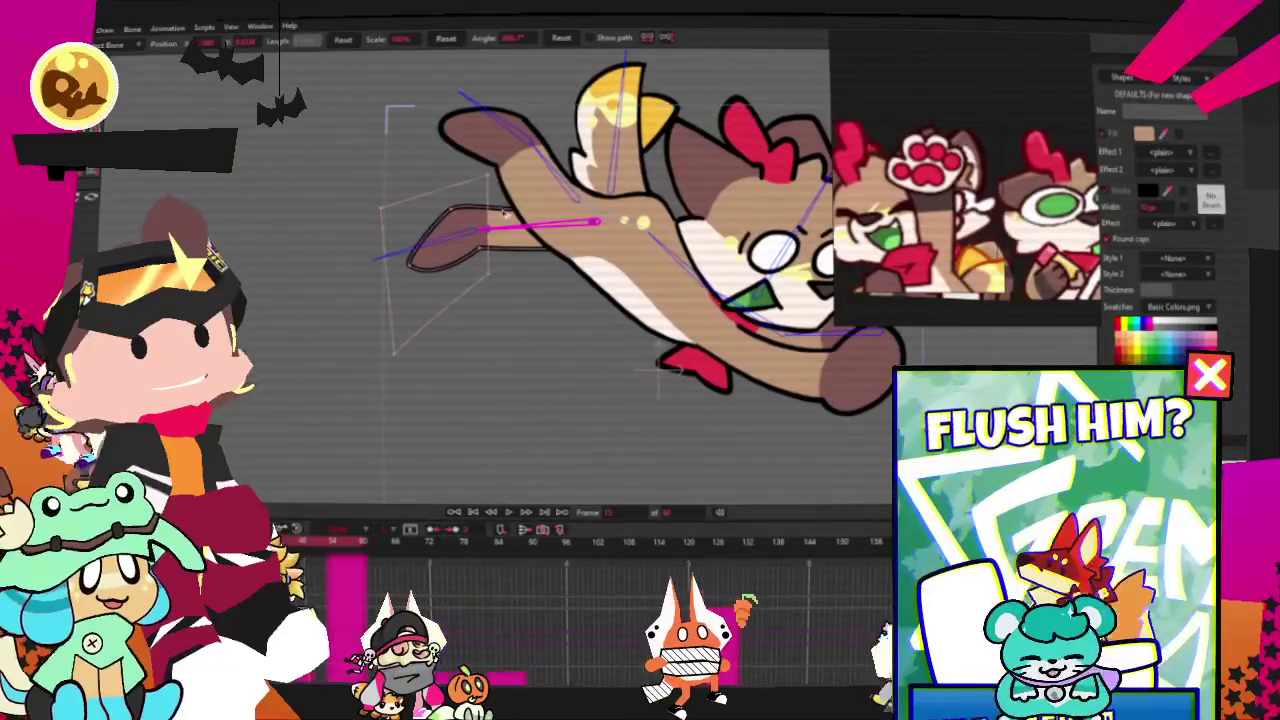
pyautogui.moveTo(507, 214); pyautogui.dragTo(507, 196)
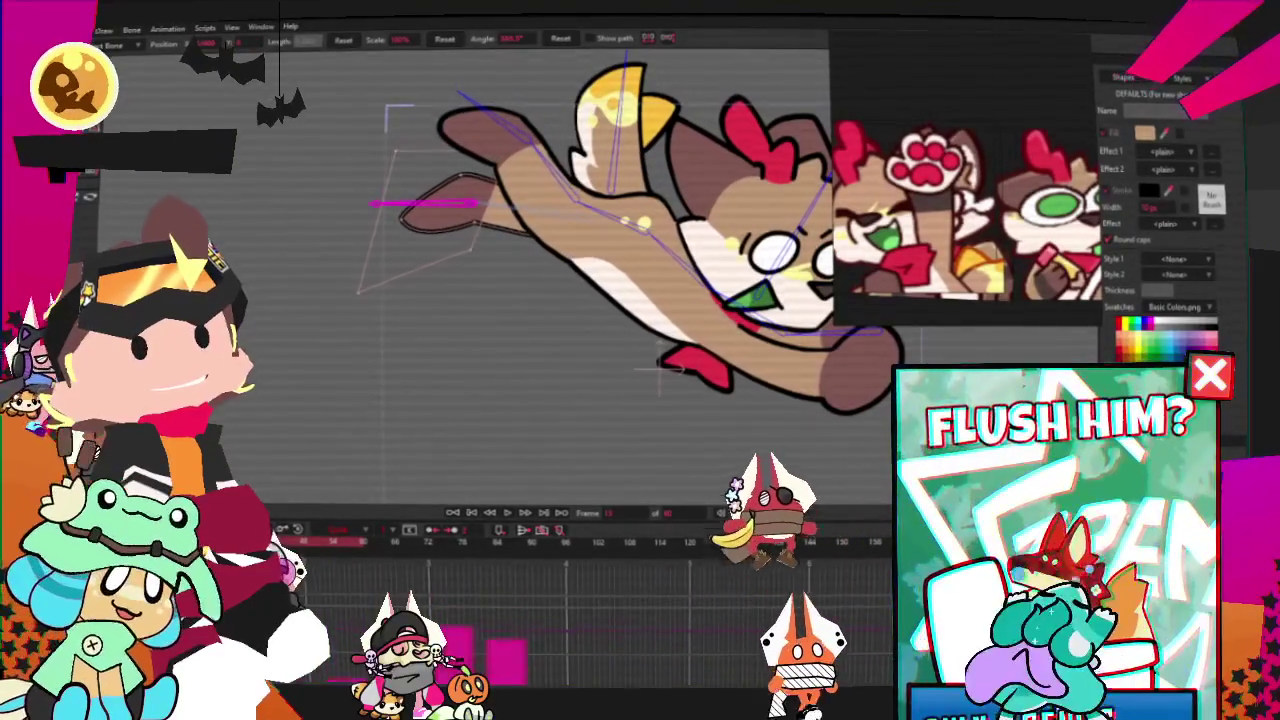
pyautogui.press('Right')
pyautogui.moveTo(418, 398)
pyautogui.mouseDown()
pyautogui.moveTo(420, 378)
pyautogui.moveTo(450, 381)
pyautogui.mouseUp()
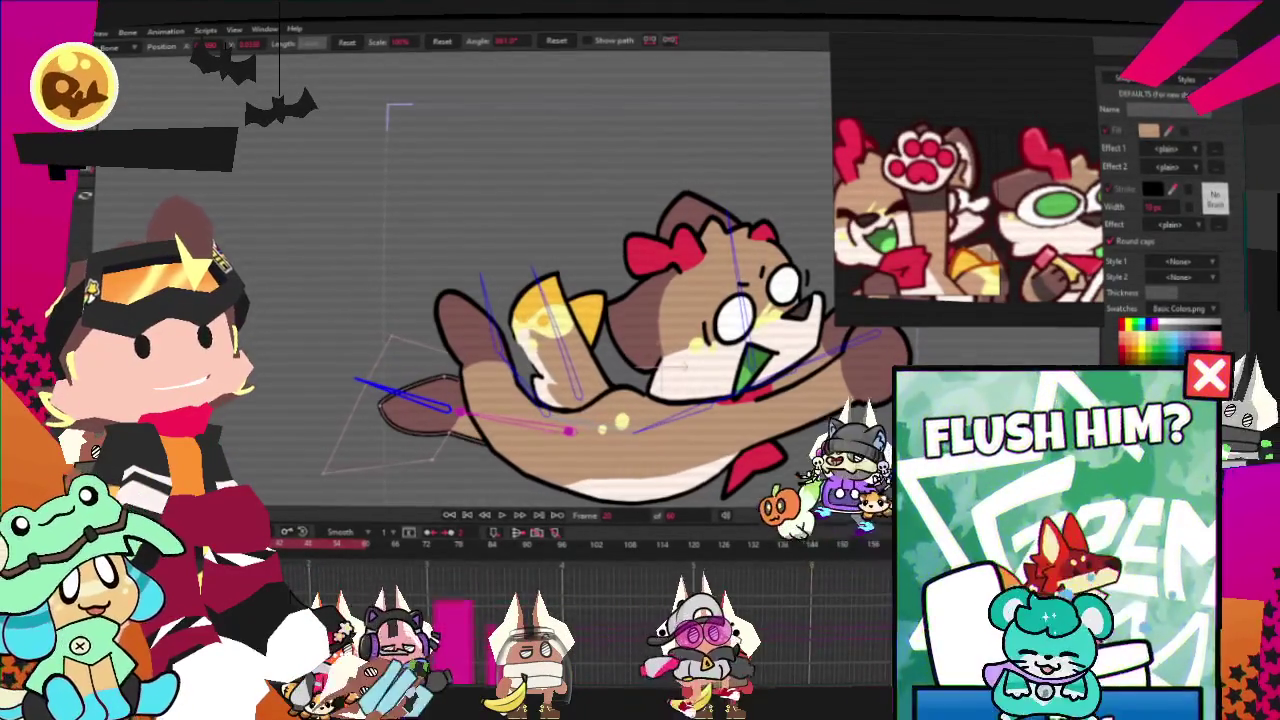
pyautogui.press('space')
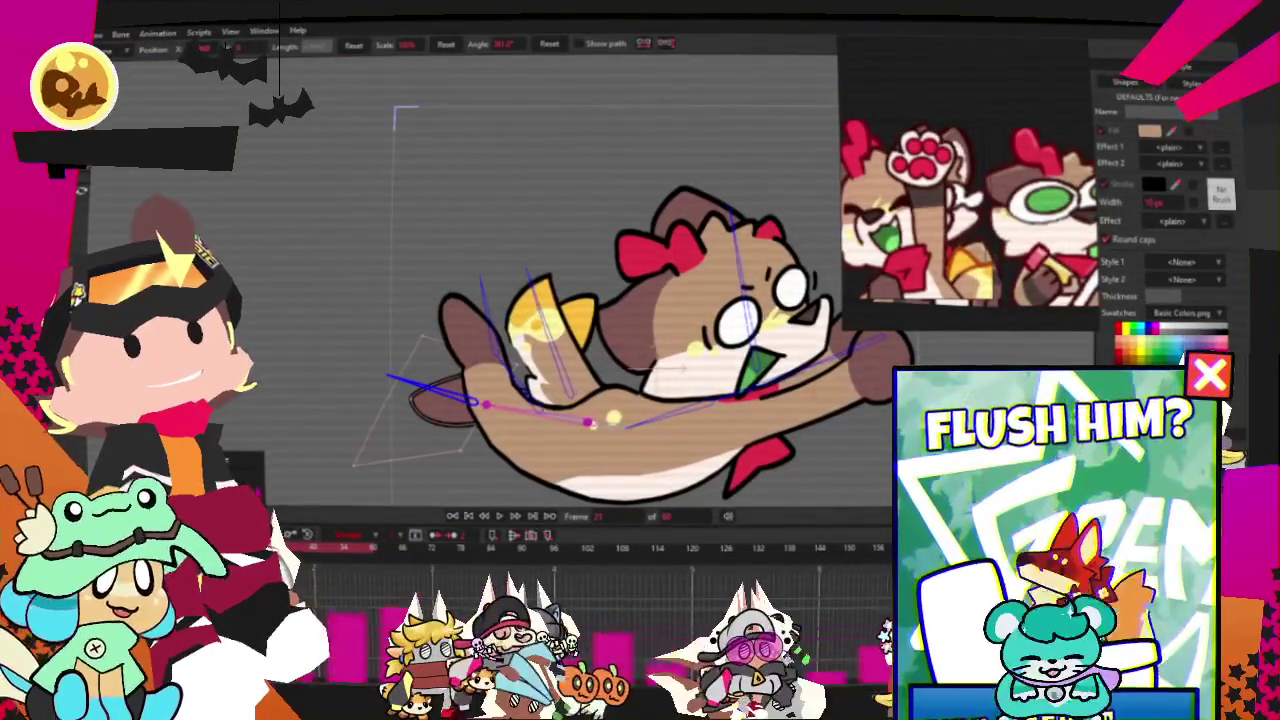
pyautogui.doubleClick(887, 490)
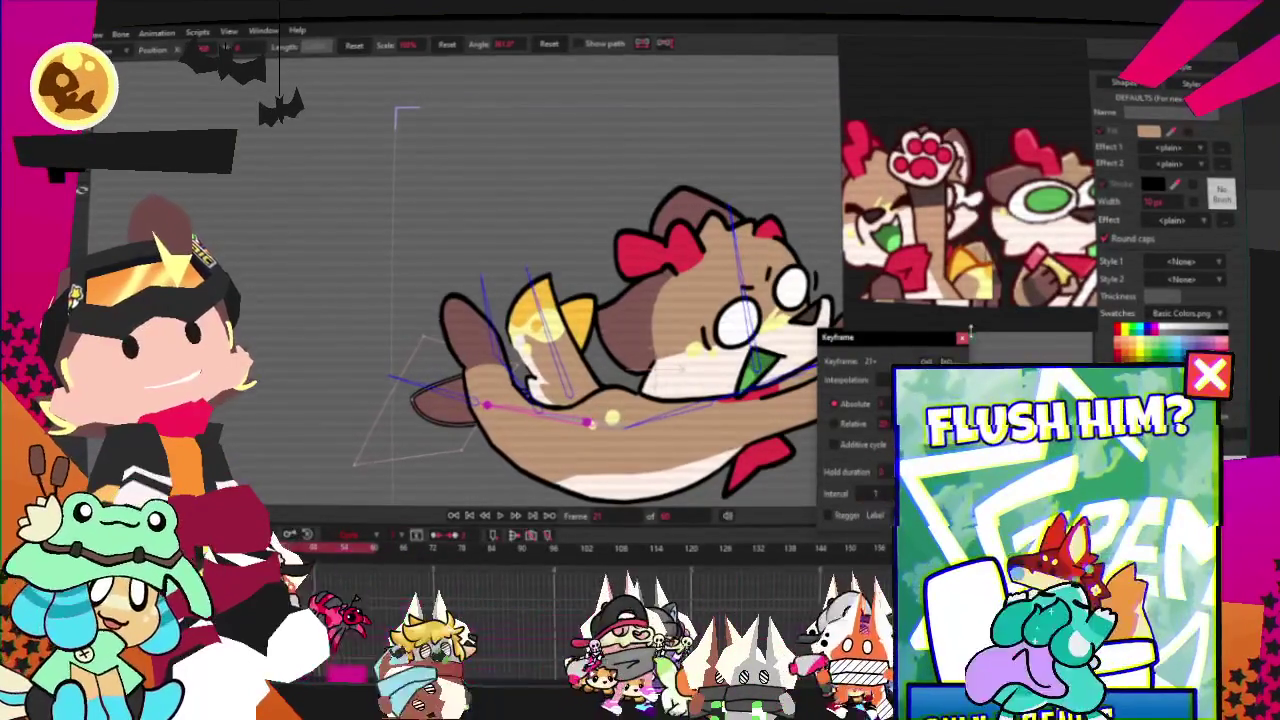
pyautogui.click(962, 339)
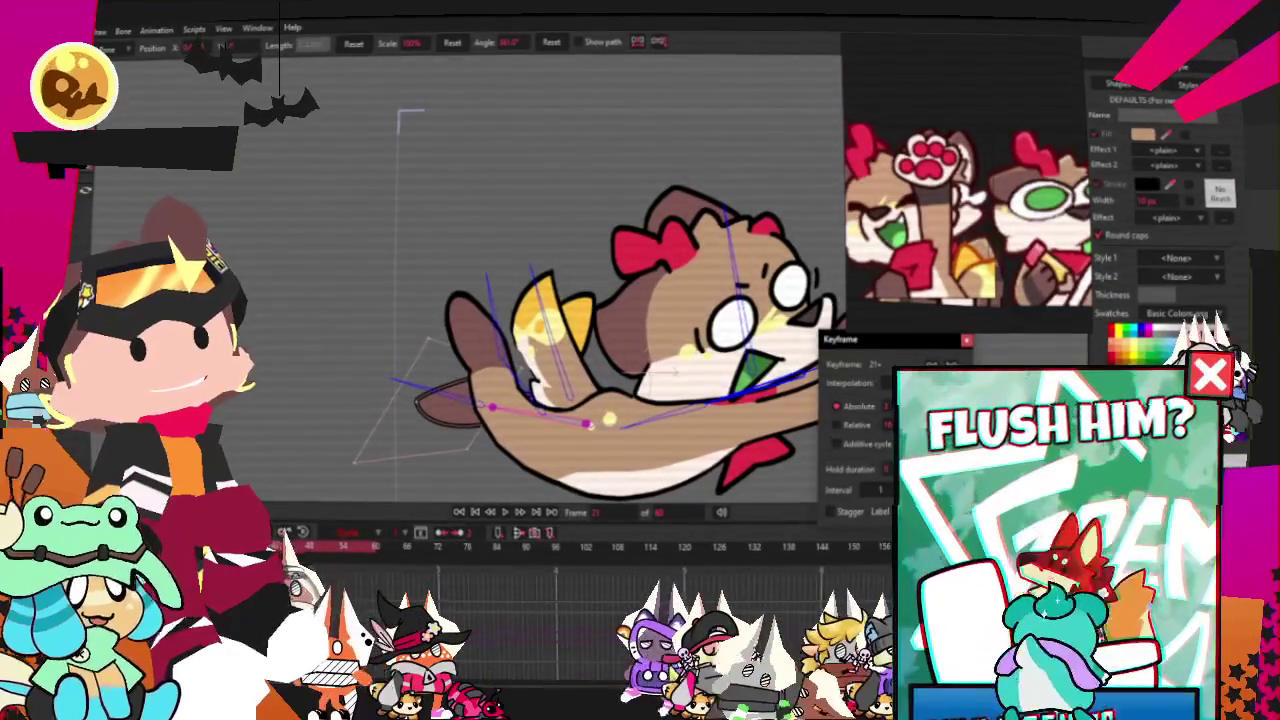
pyautogui.click(967, 341)
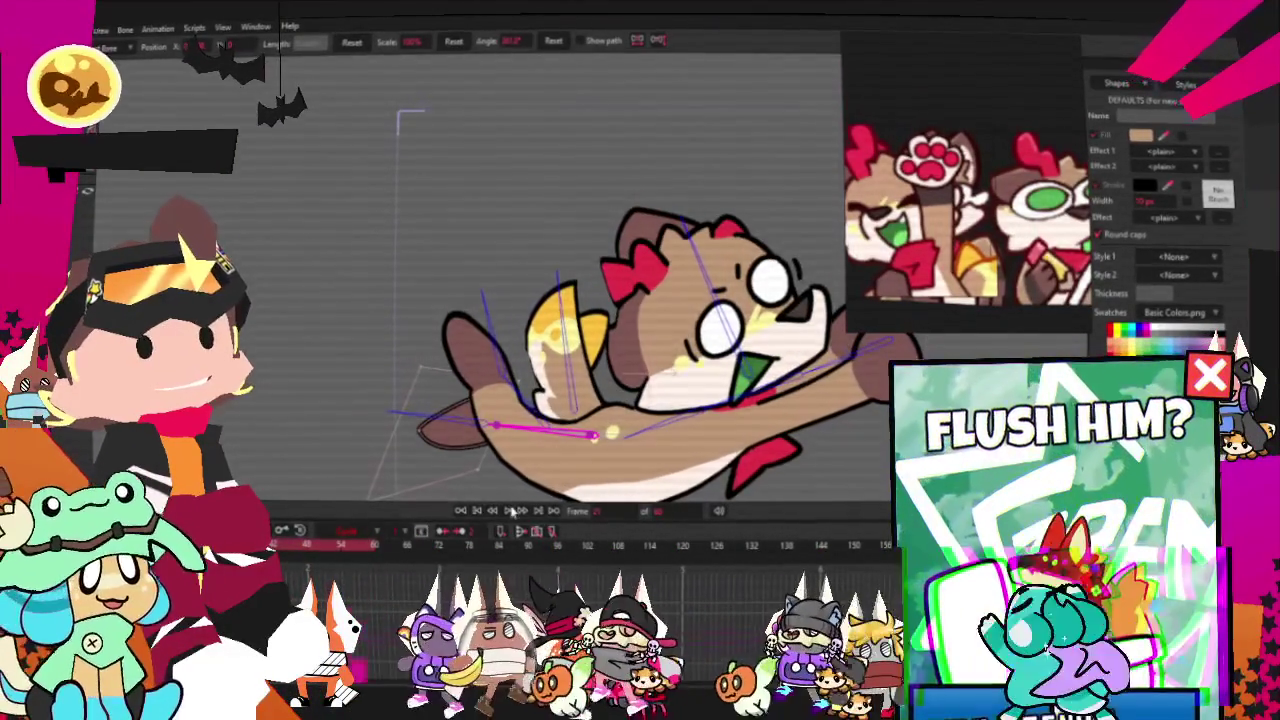
# - Point the back leg straight down, rotate the whole dog about 90° clockwise, and play
pyautogui.scroll(-2, 533, 210)
pyautogui.scroll(2, 533, 210)
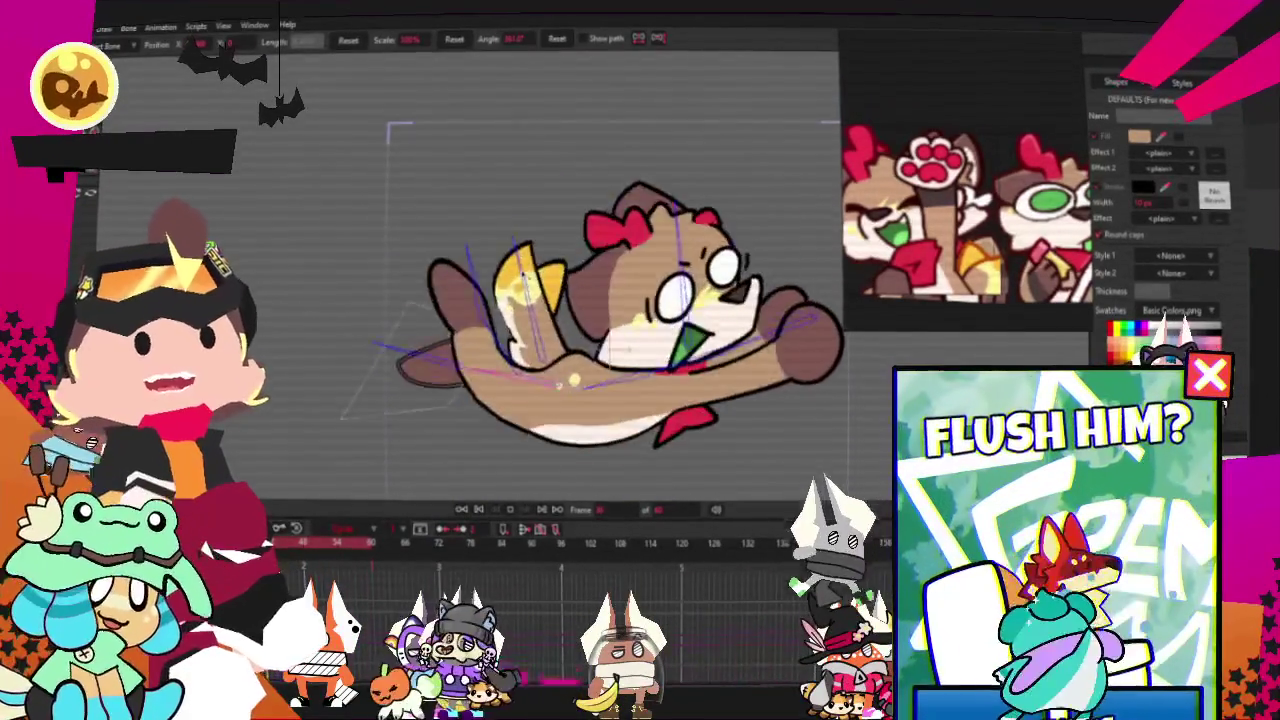
pyautogui.scroll(-2, 617, 190)
pyautogui.scroll(2, 617, 190)
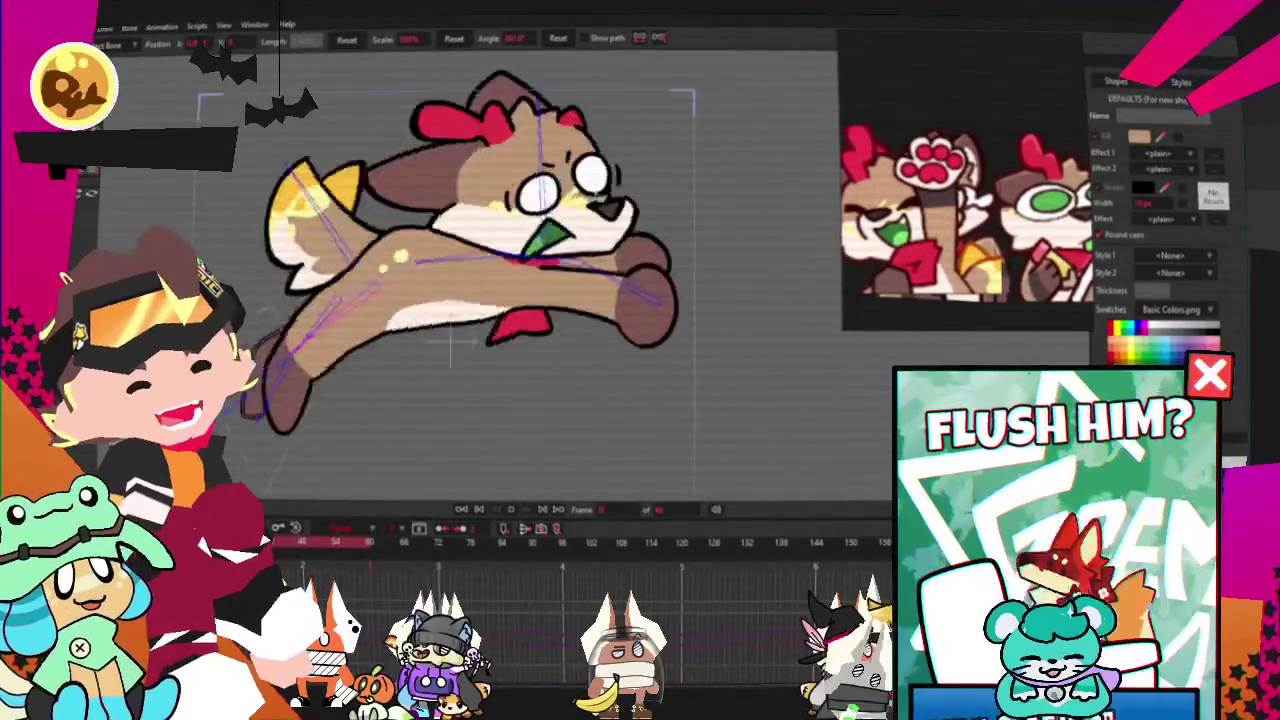
pyautogui.scroll(-1, 619, 190)
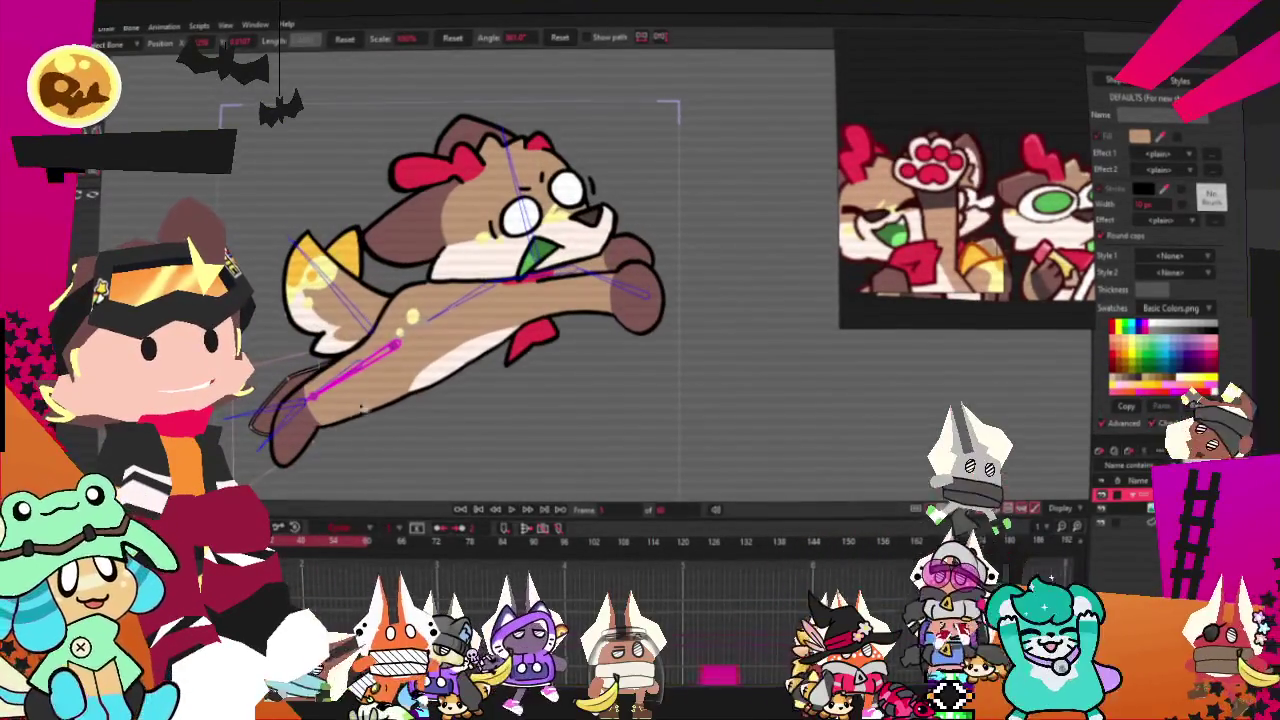
pyautogui.moveTo(347, 410); pyautogui.dragTo(366, 470)
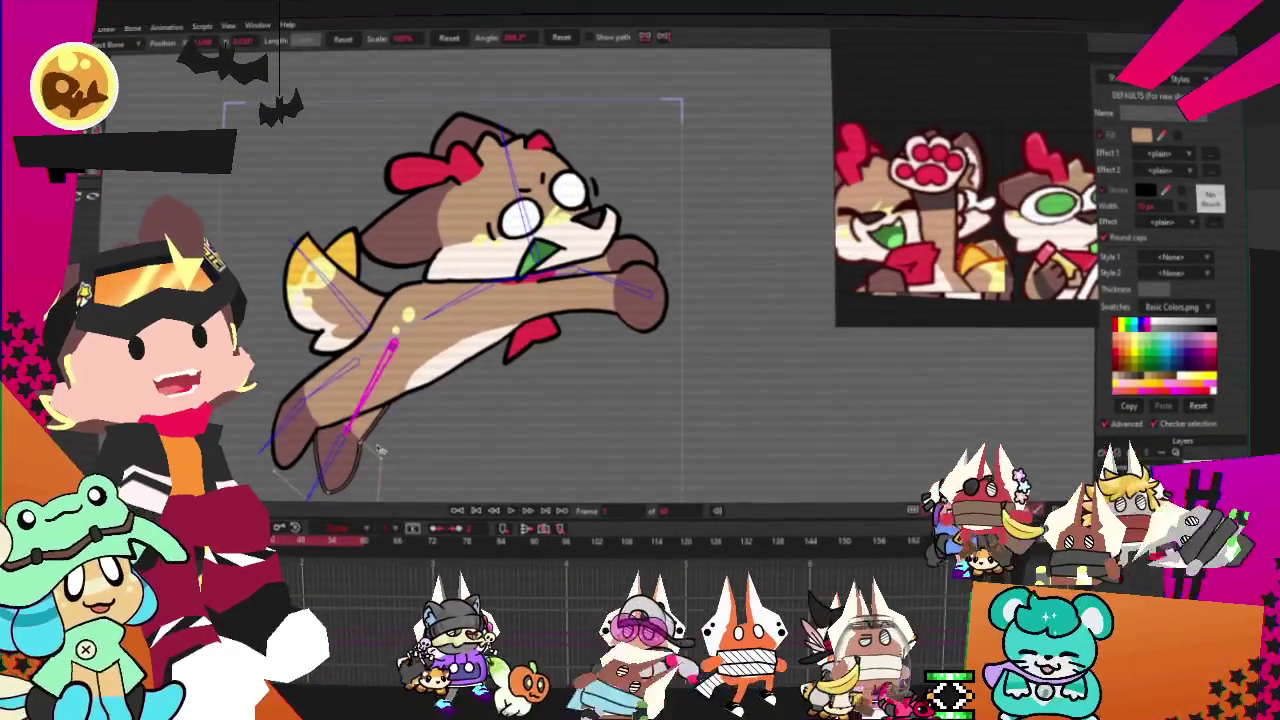
pyautogui.moveTo(378, 458)
pyautogui.mouseDown()
pyautogui.moveTo(342, 178)
pyautogui.moveTo(355, 88)
pyautogui.moveTo(419, 493)
pyautogui.mouseUp()
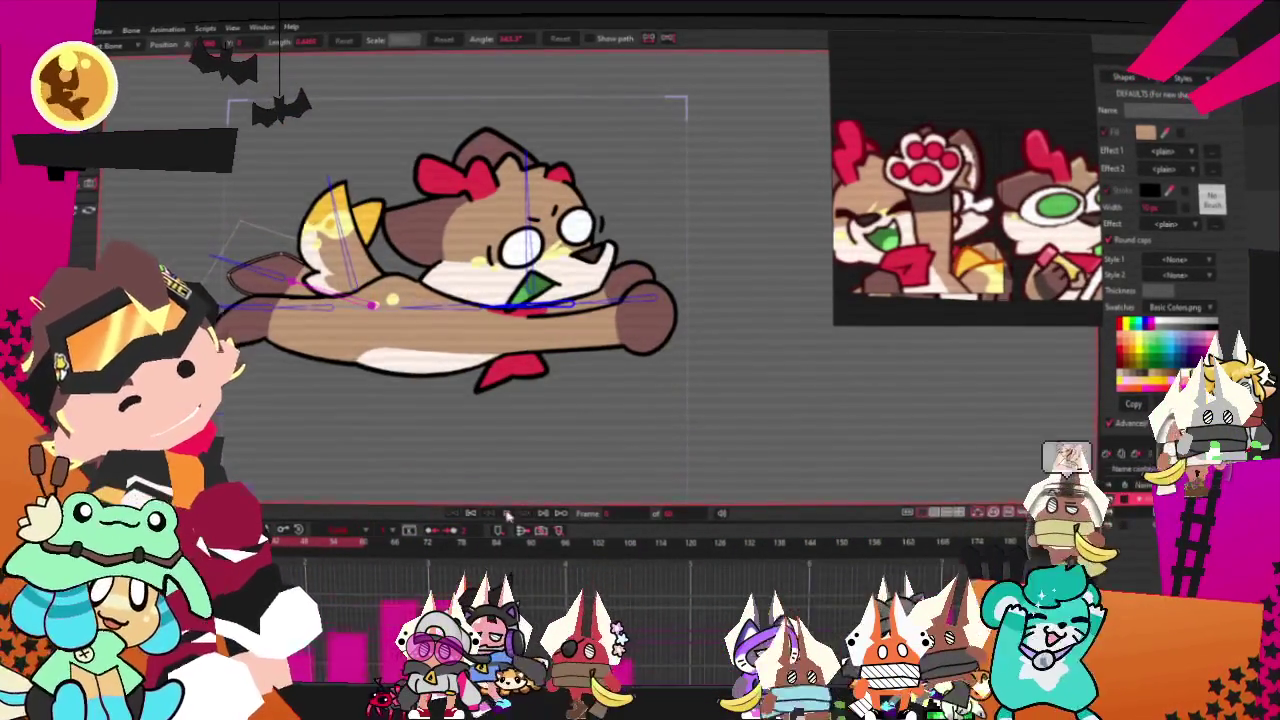
pyautogui.click(507, 517)
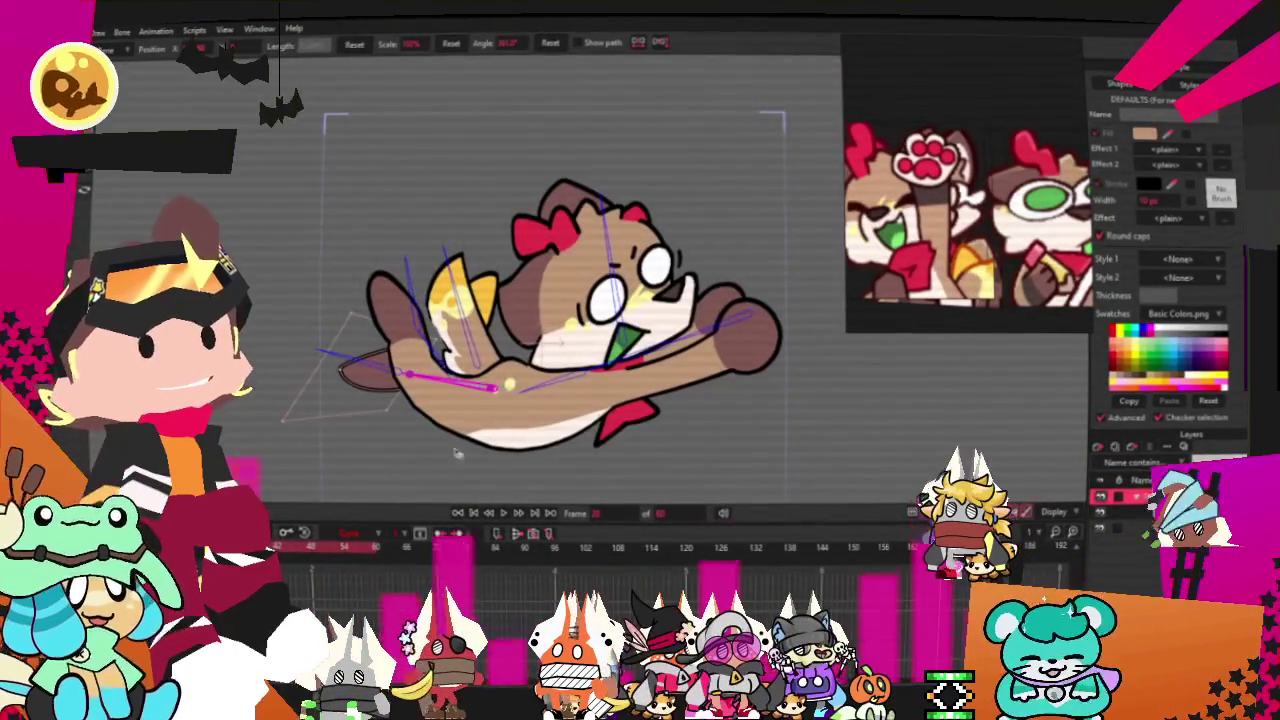
# - Preview the loop, swing the back leg up to point left, and replay the animation
pyautogui.click(503, 513)
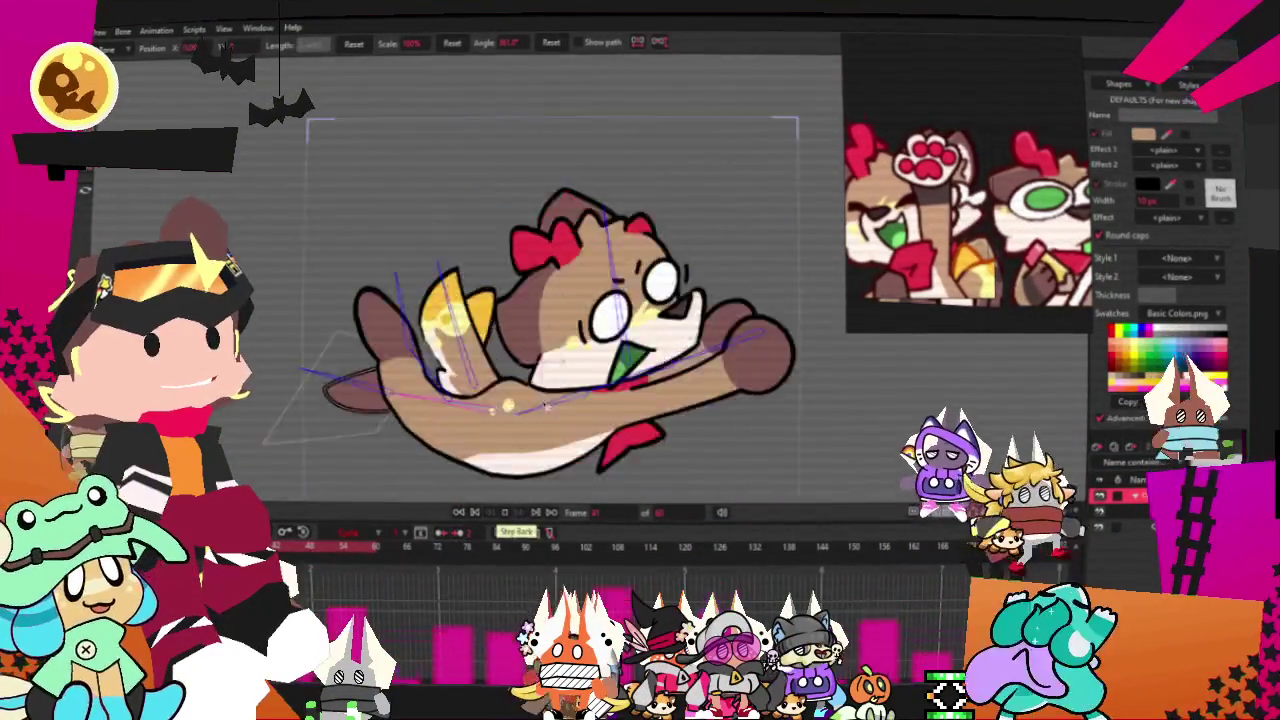
pyautogui.click(504, 511)
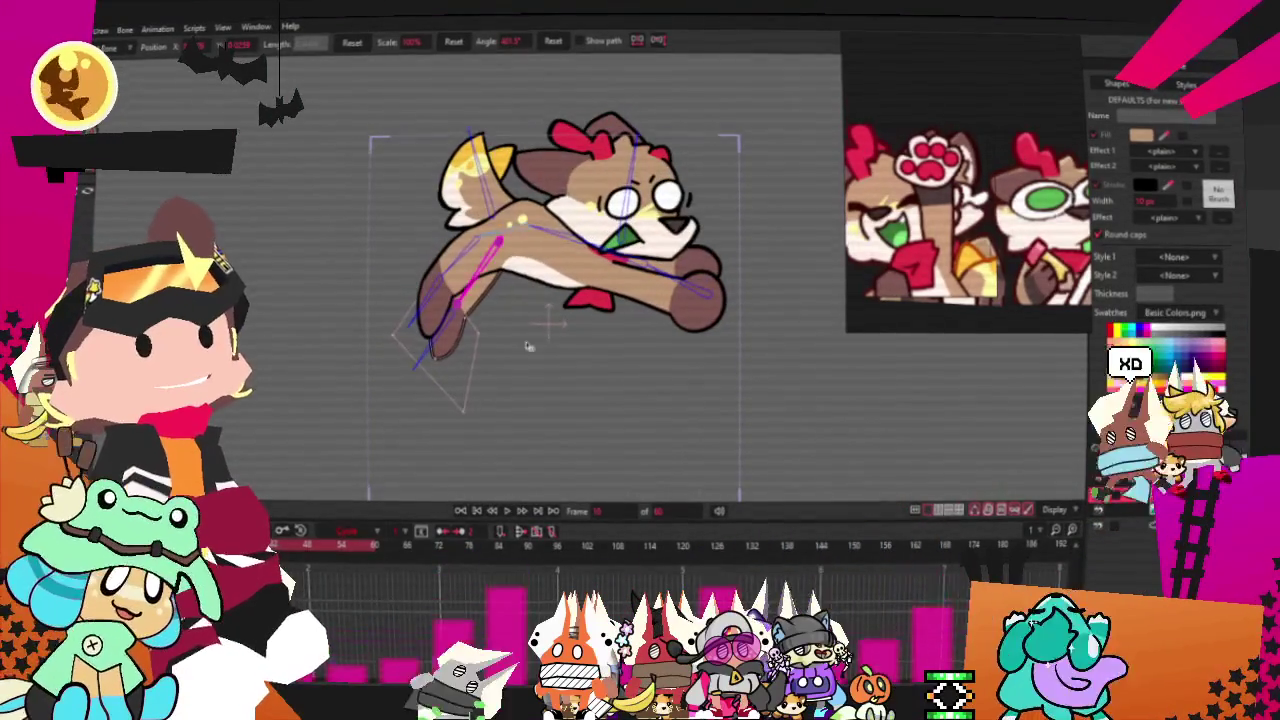
pyautogui.moveTo(445, 378); pyautogui.dragTo(449, 290)
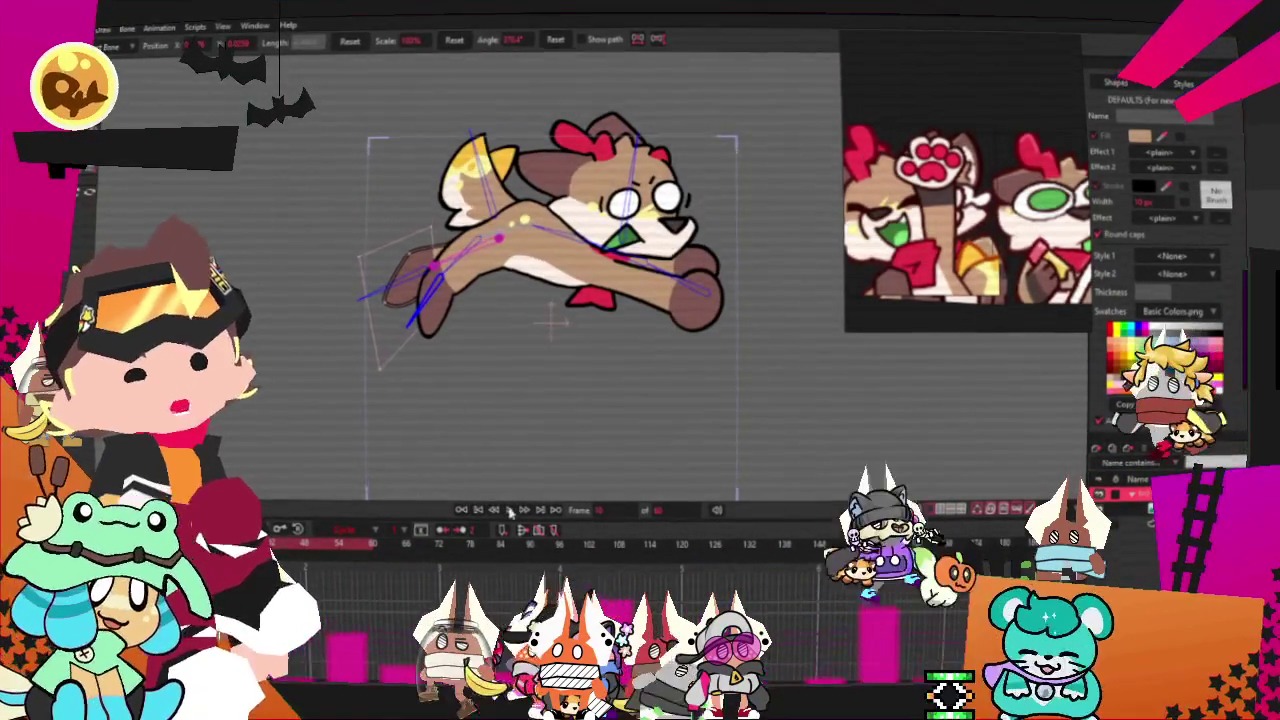
pyautogui.press('space')
pyautogui.scroll(-3, 535, 402)
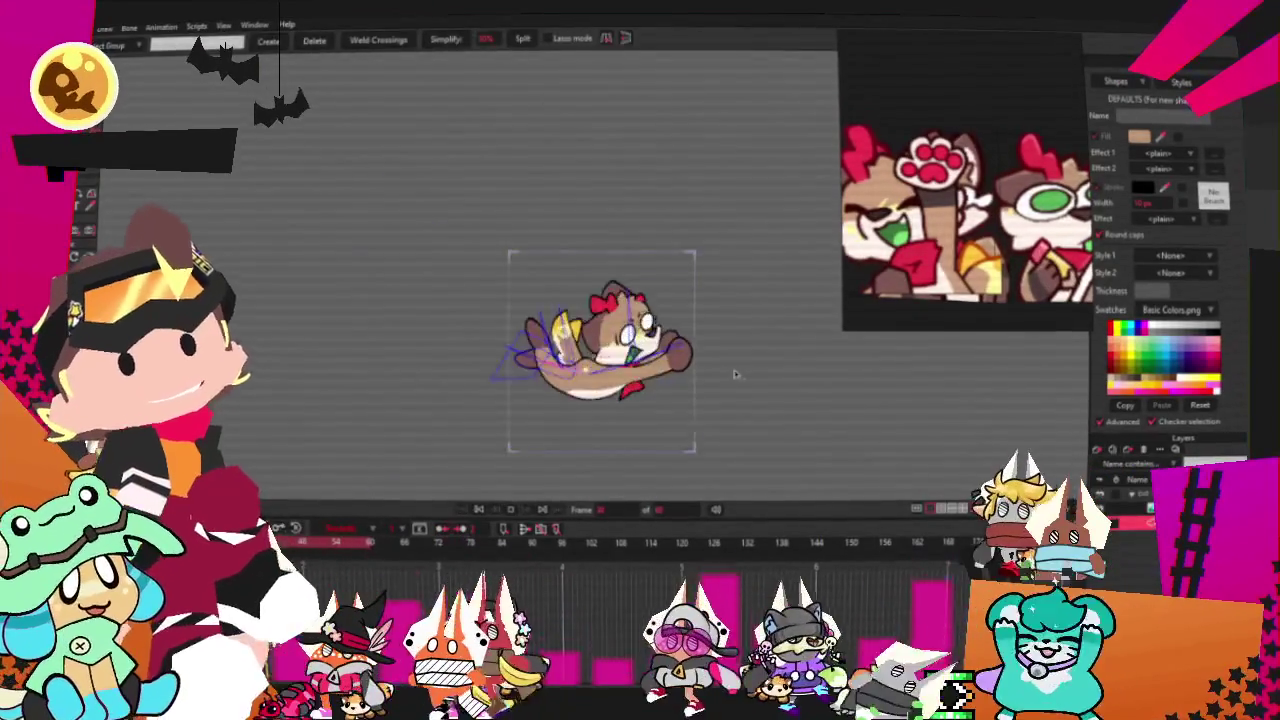
pyautogui.scroll(3, 651, 394)
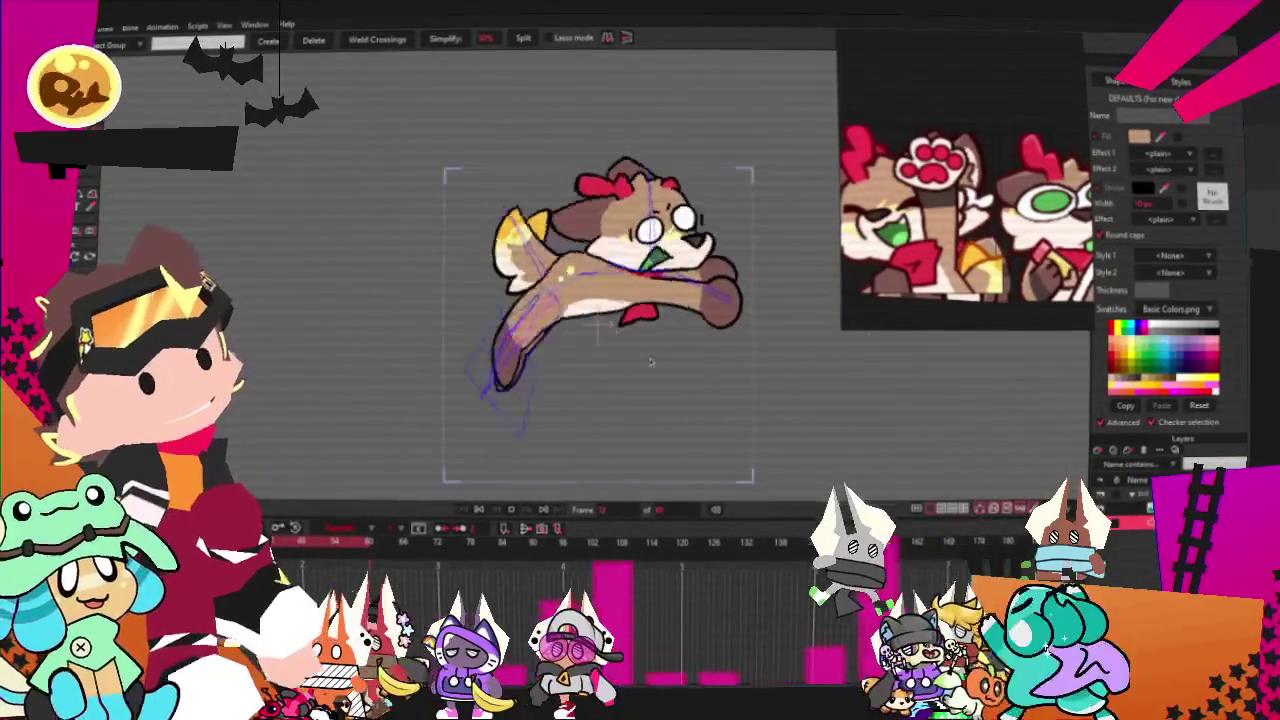
pyautogui.scroll(2, 651, 365)
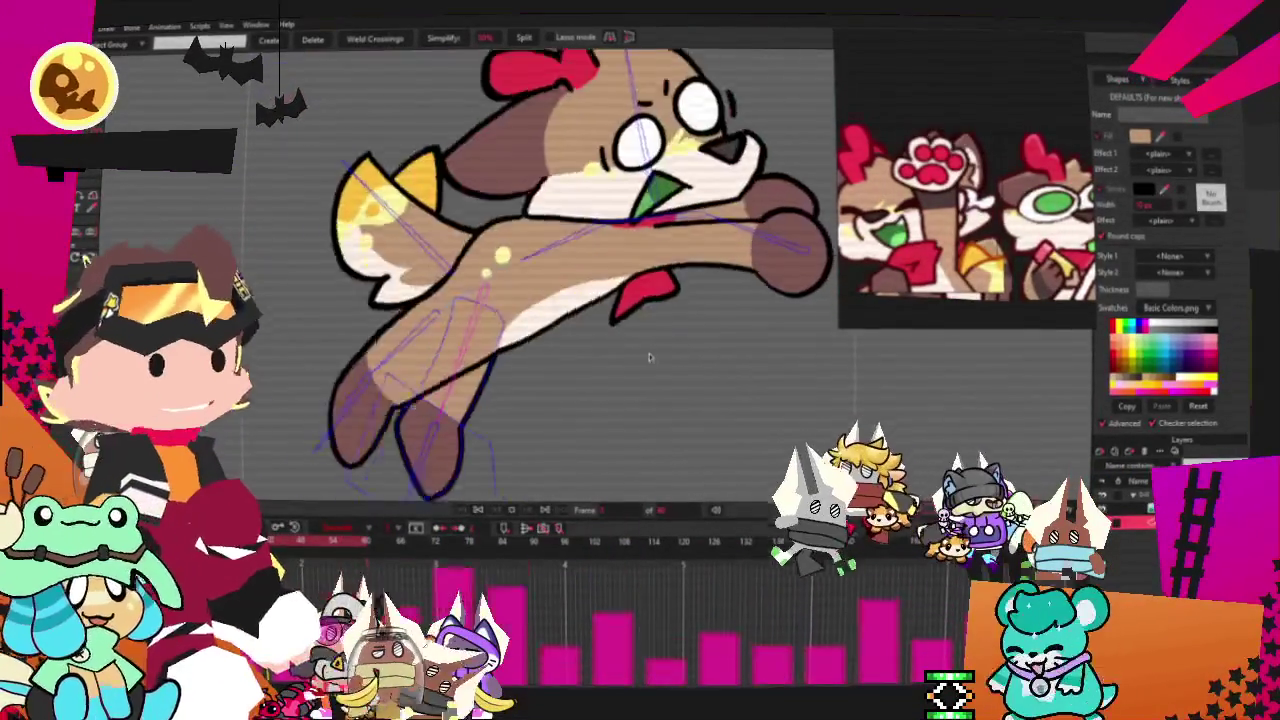
pyautogui.scroll(-3, 650, 357)
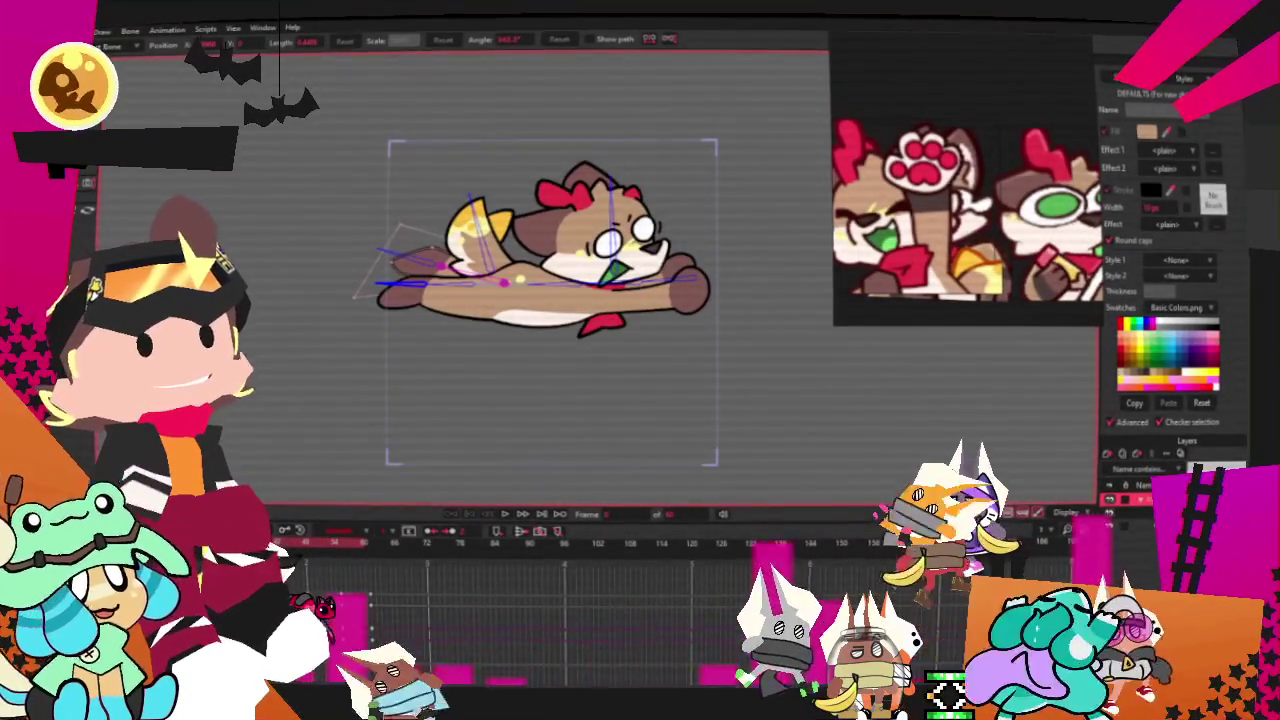
# - Open and close the dog layer's settings, then replay the flight loop from the start
pyautogui.doubleClick(1140, 484)
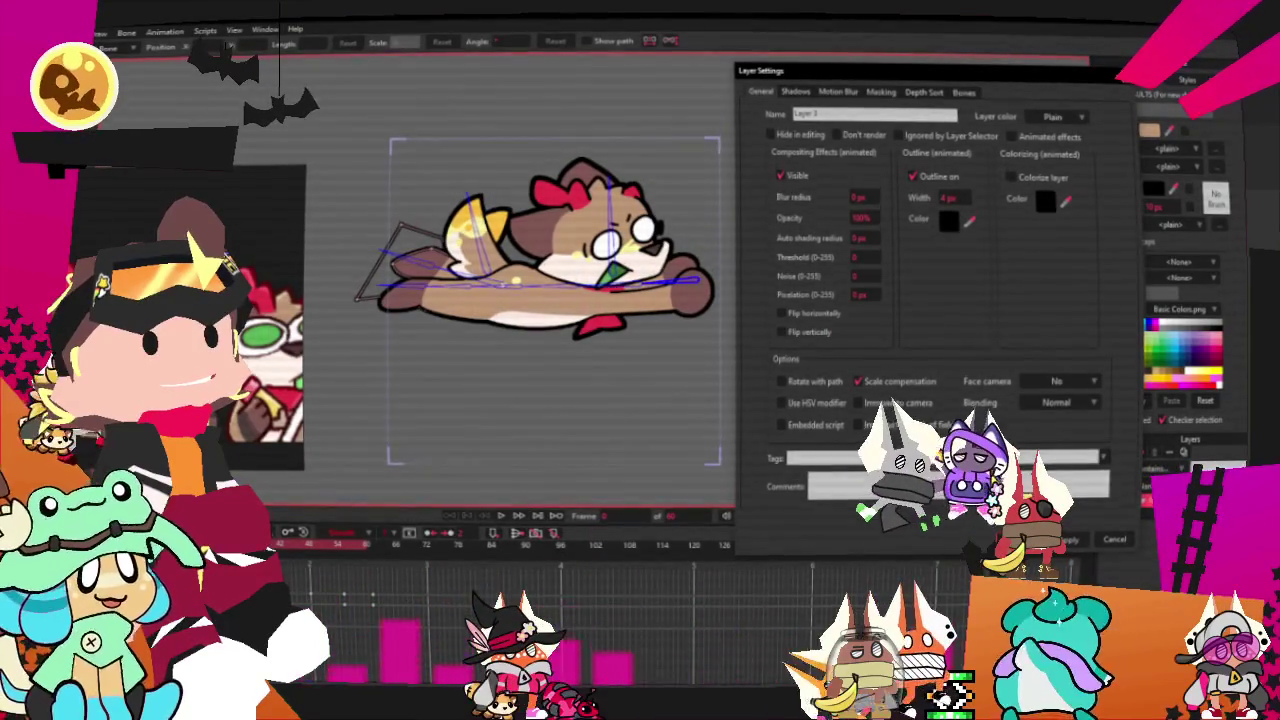
pyautogui.click(1066, 546)
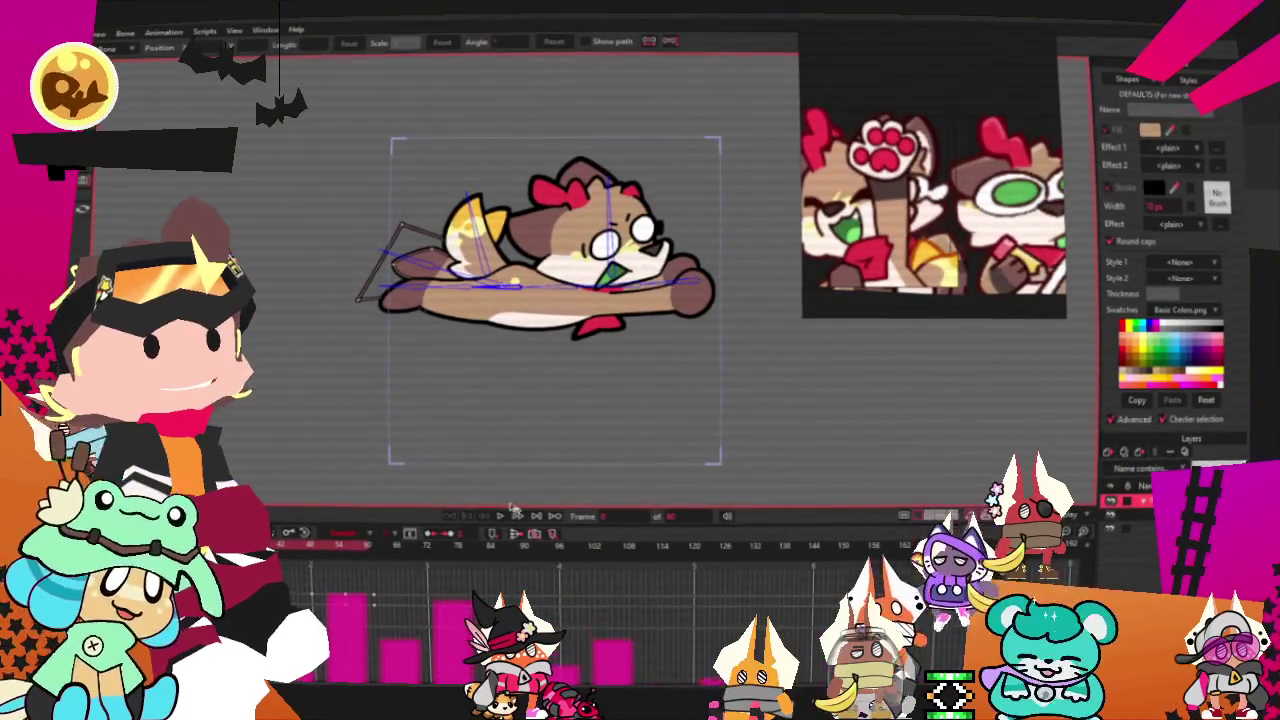
pyautogui.click(502, 518)
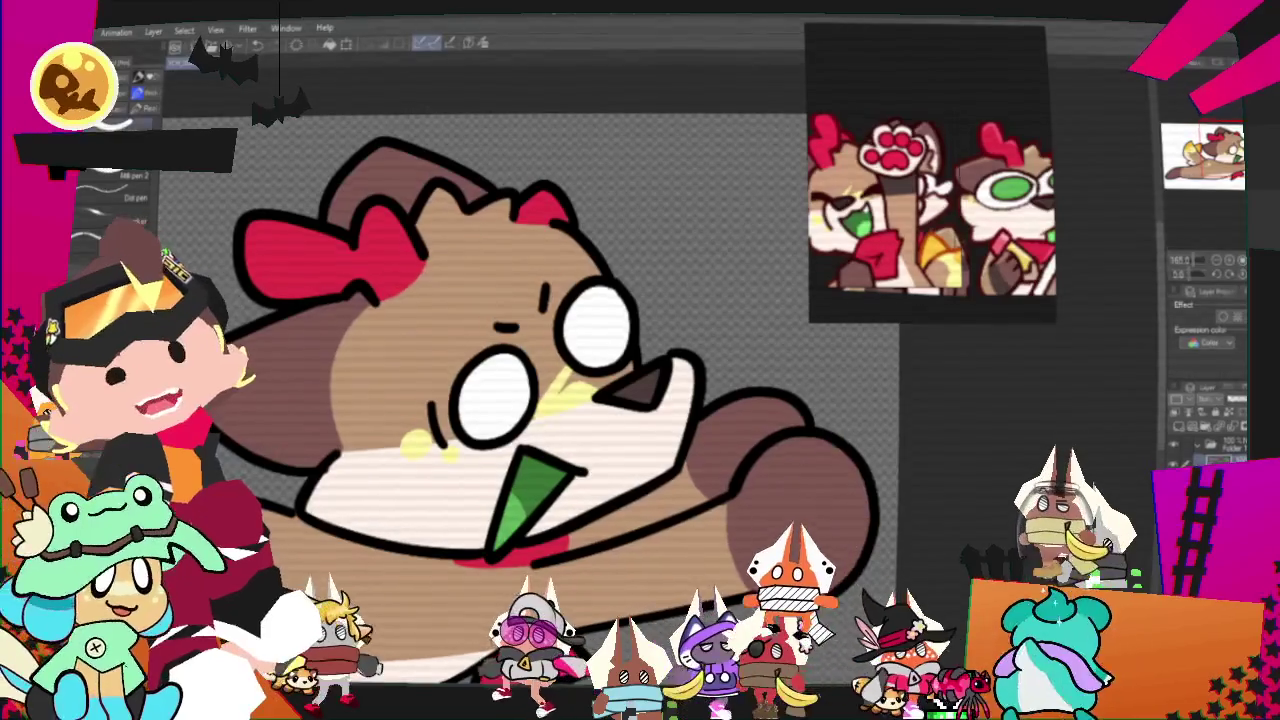
# - Export the puppy drawing from Clip Studio Paint as a PNG image
pyautogui.click(85, 32)
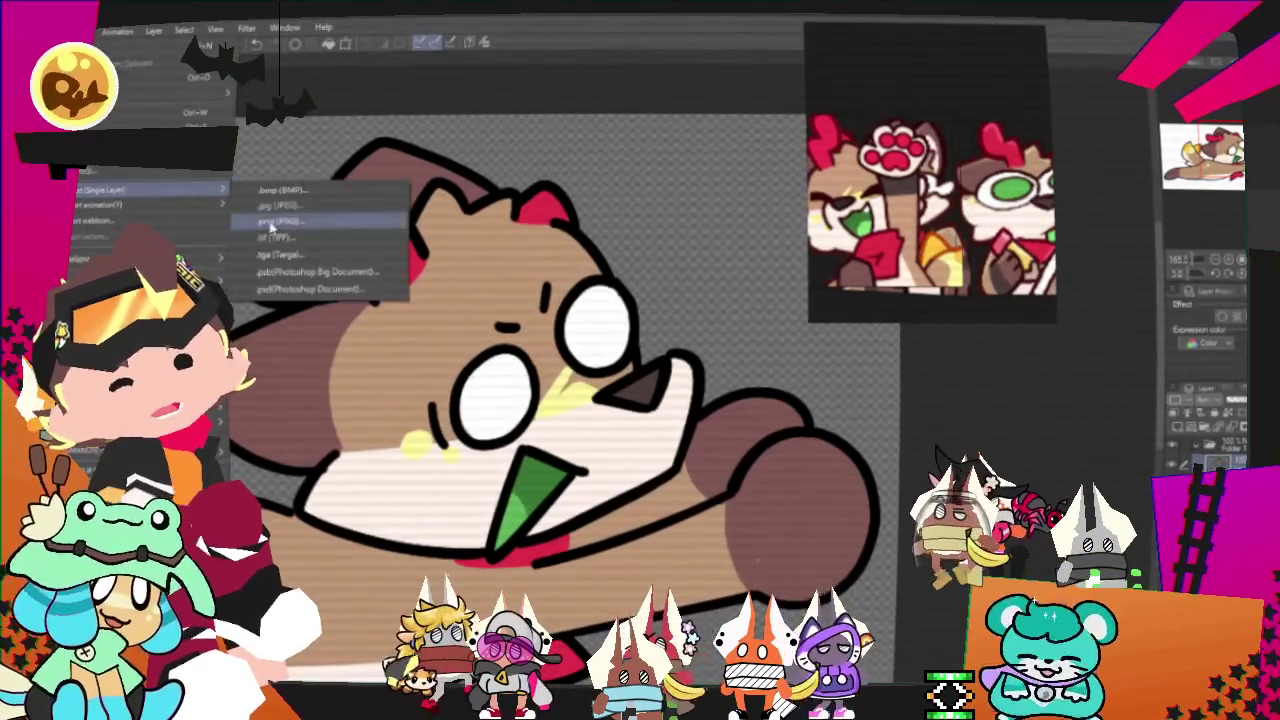
pyautogui.moveTo(150, 189)
pyautogui.click(280, 230)
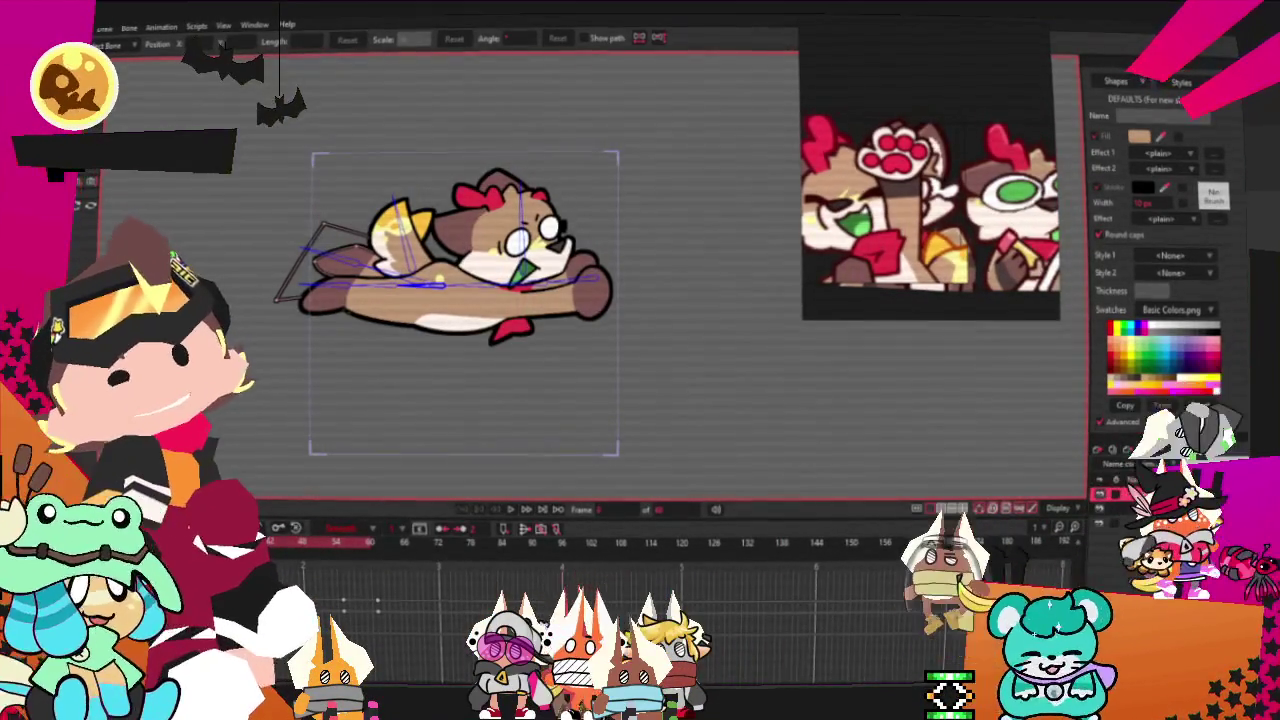
# - Save the Moho flight-loop project into the YCH_Star folder
pyautogui.hotkey('alt', 'f')
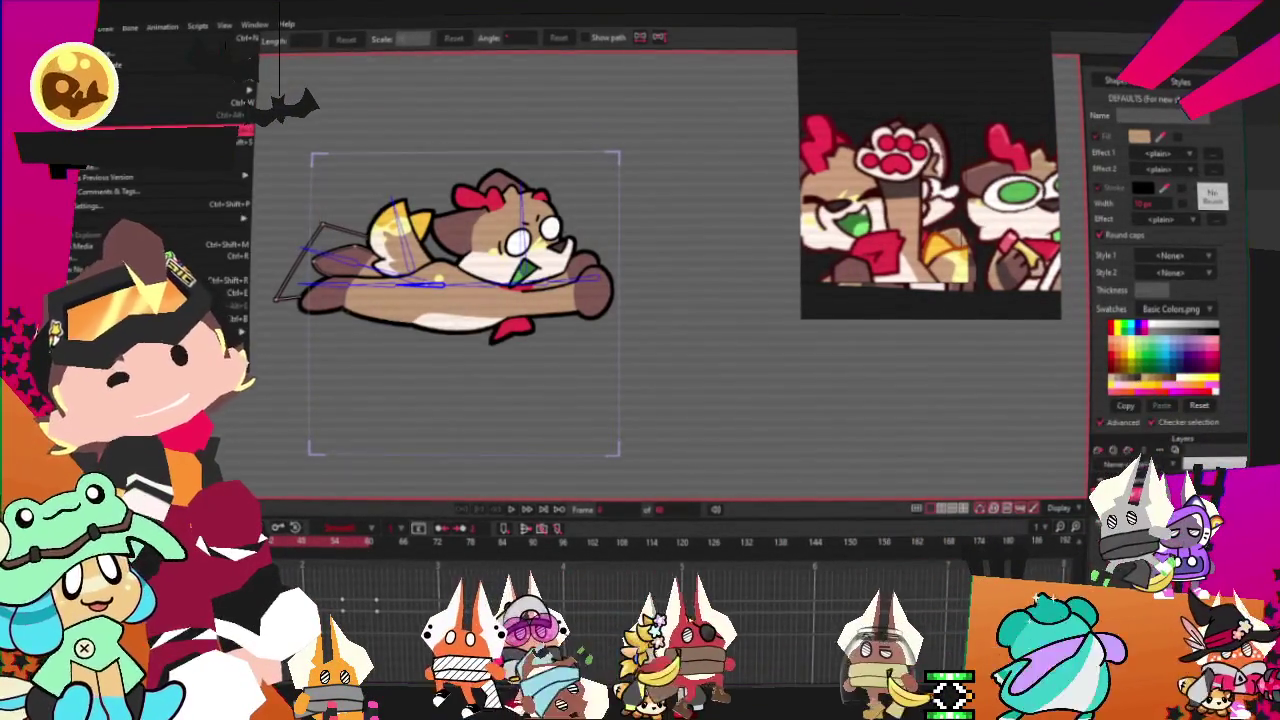
pyautogui.hotkey('ctrl', 'shift', 's')
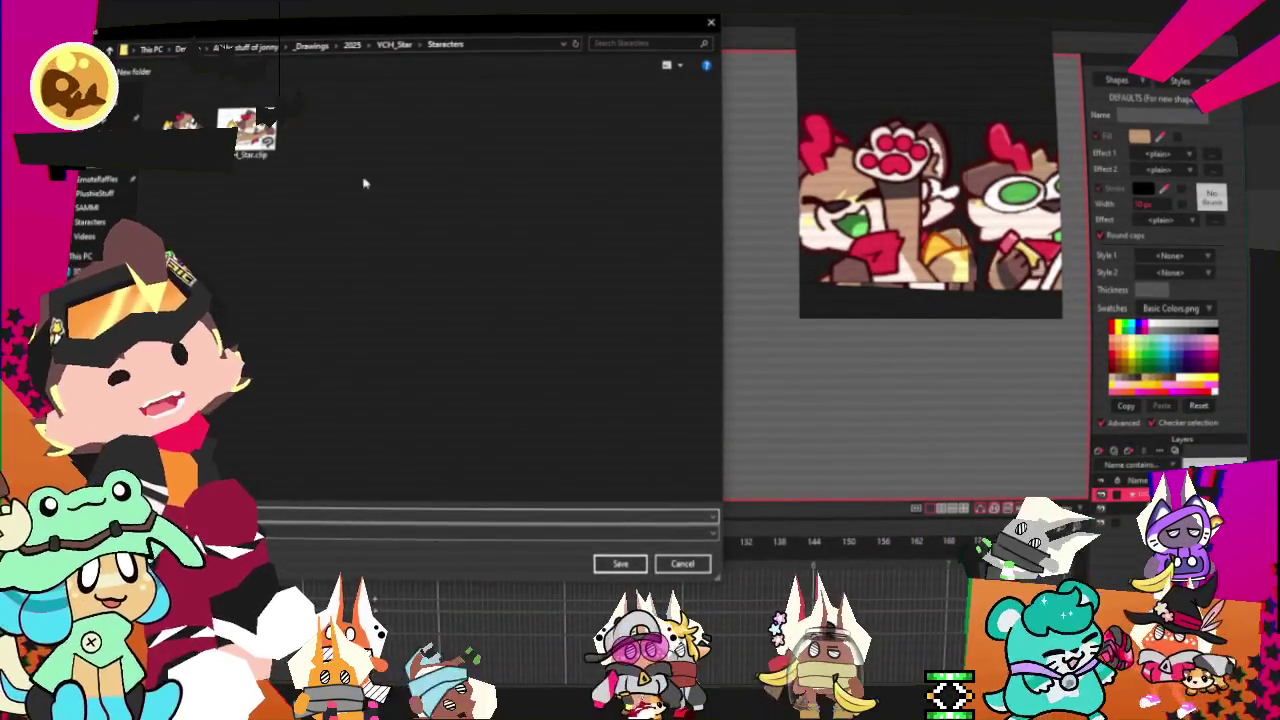
pyautogui.click(394, 44)
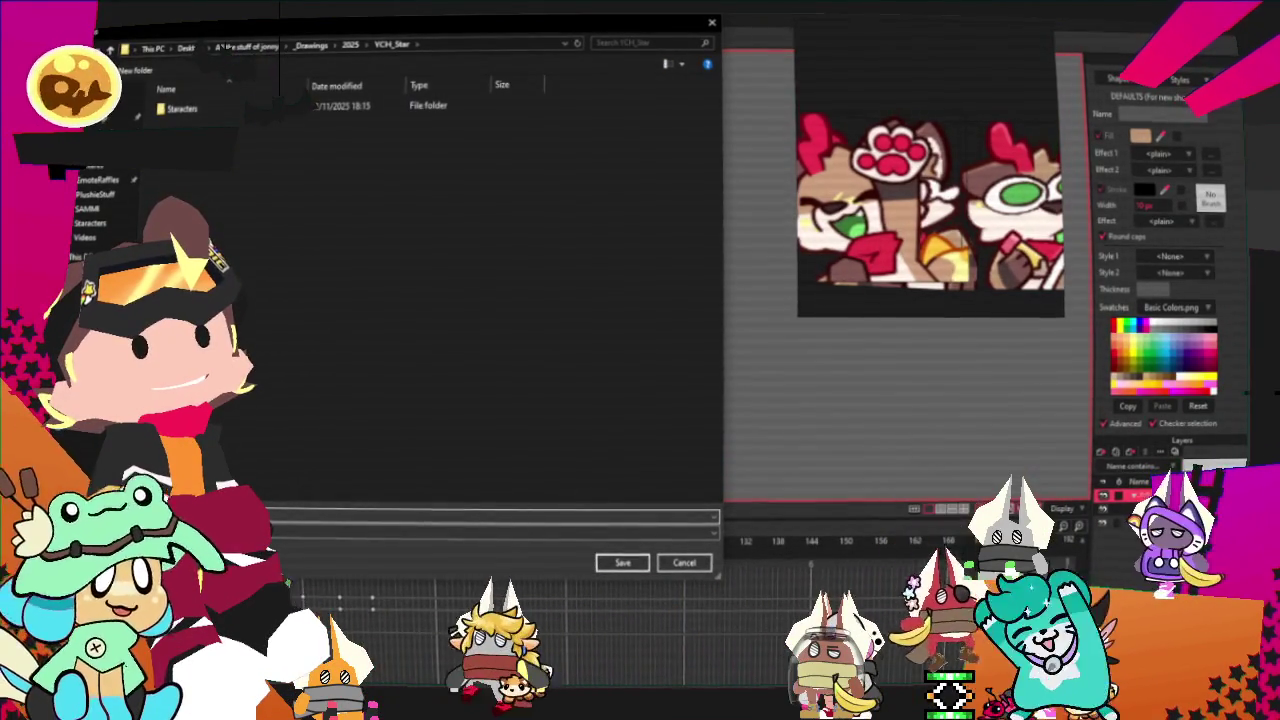
pyautogui.press('Escape')
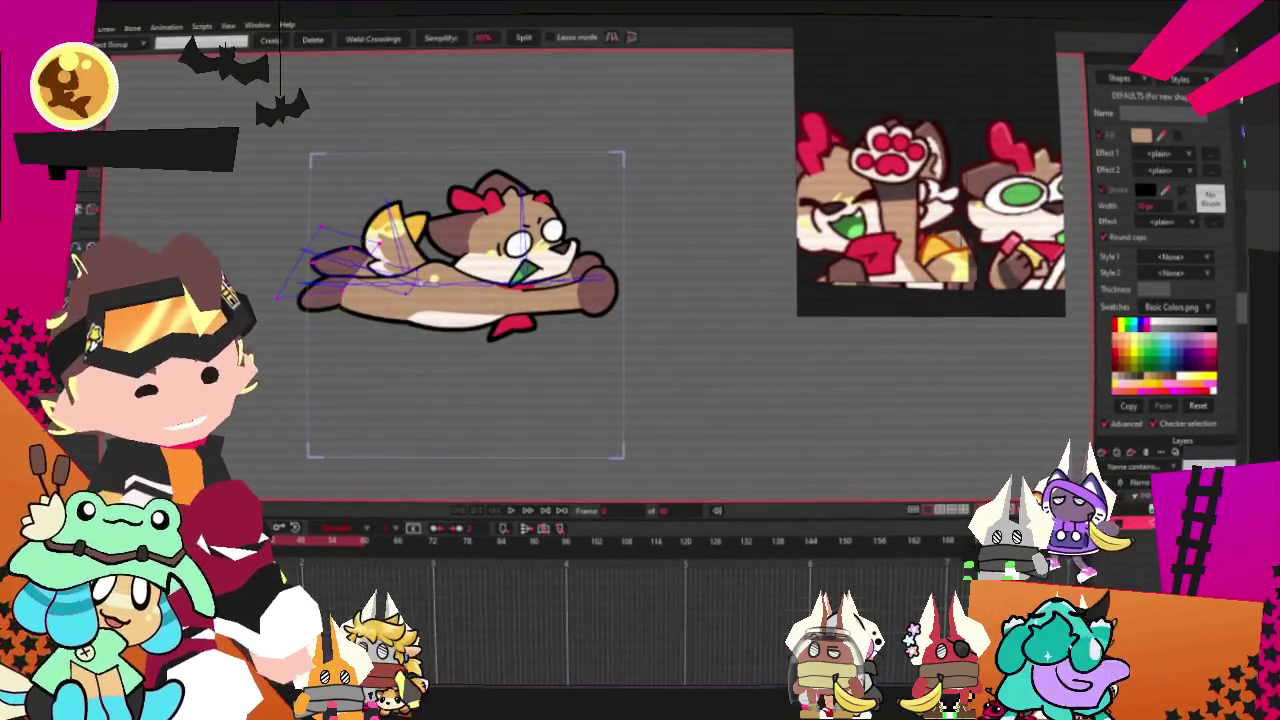
# - Play the flight loop through, then switch to the Transform Layer tool
pyautogui.click(511, 510)
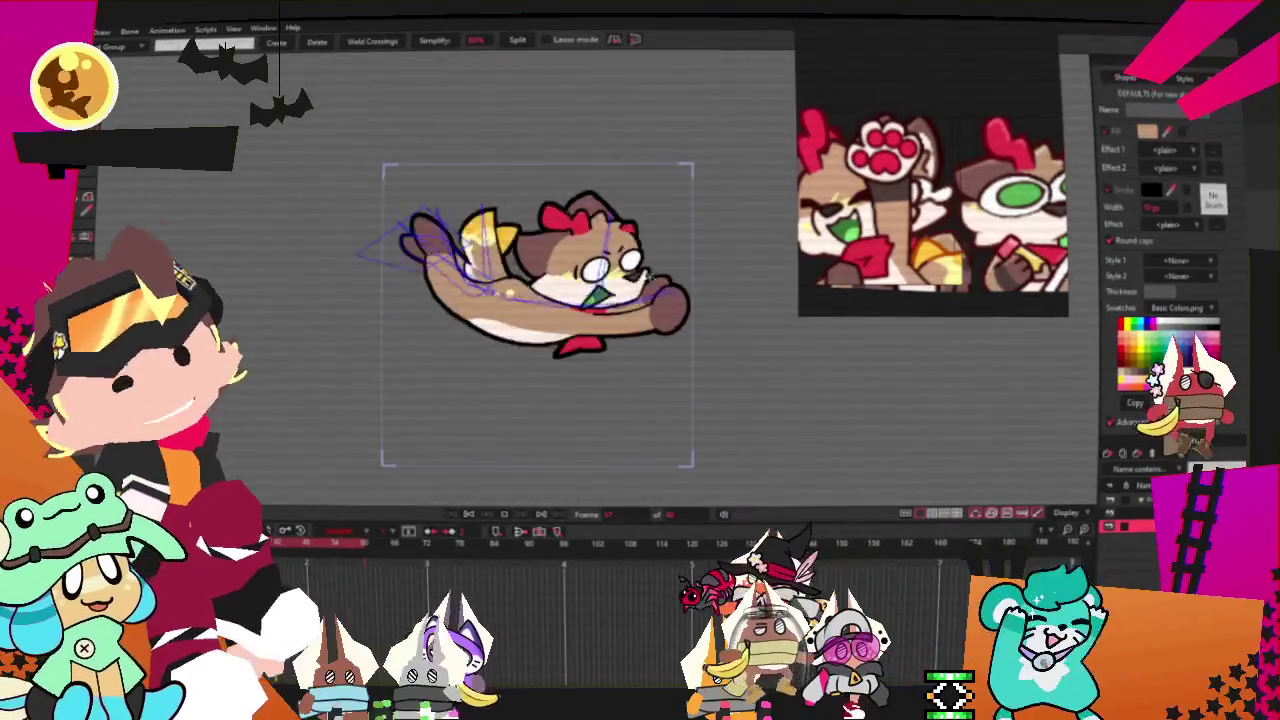
pyautogui.press('m')
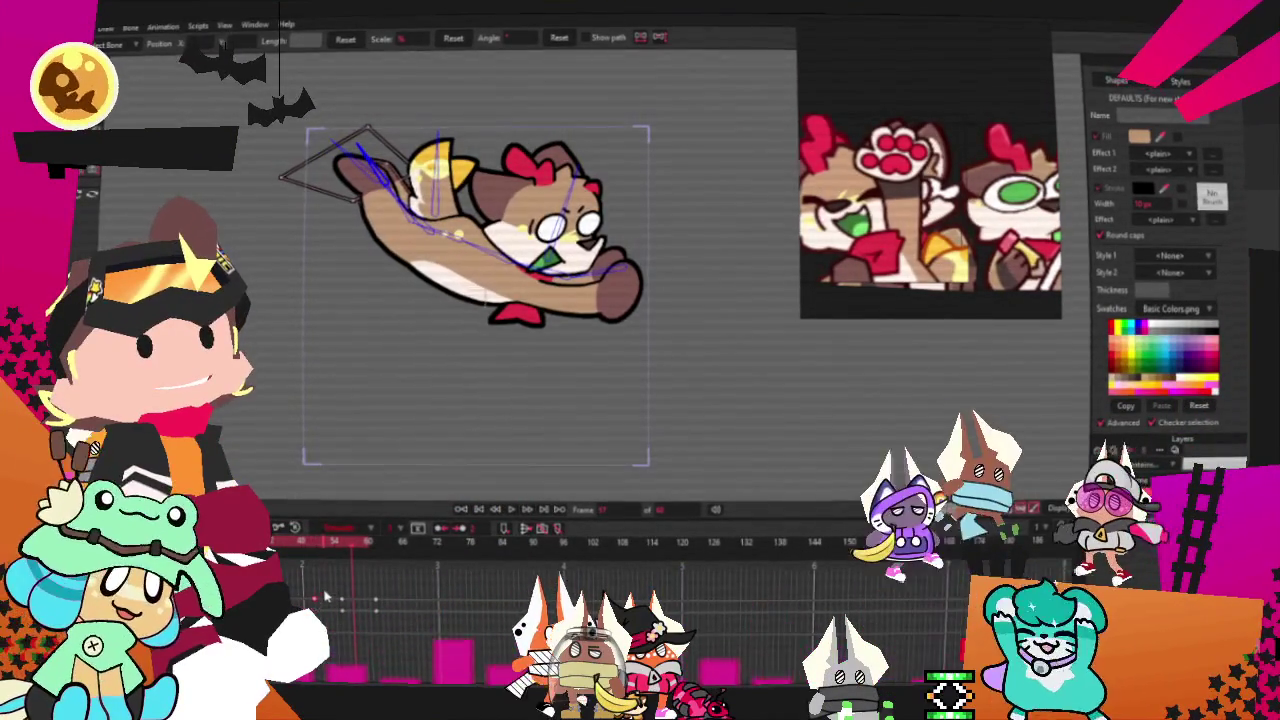
# - Step the animation back six frames to the opening pose, then pick a new layer type
pyautogui.click(505, 527)
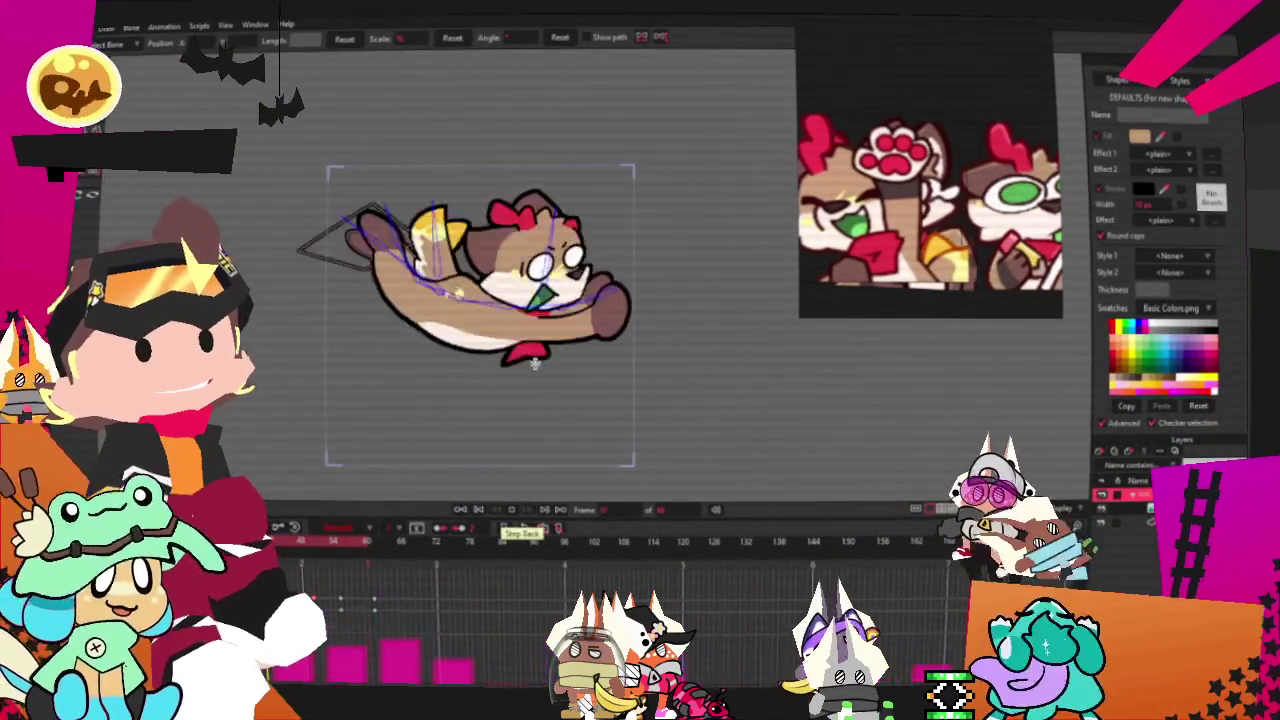
pyautogui.click(505, 527)
pyautogui.click(505, 527)
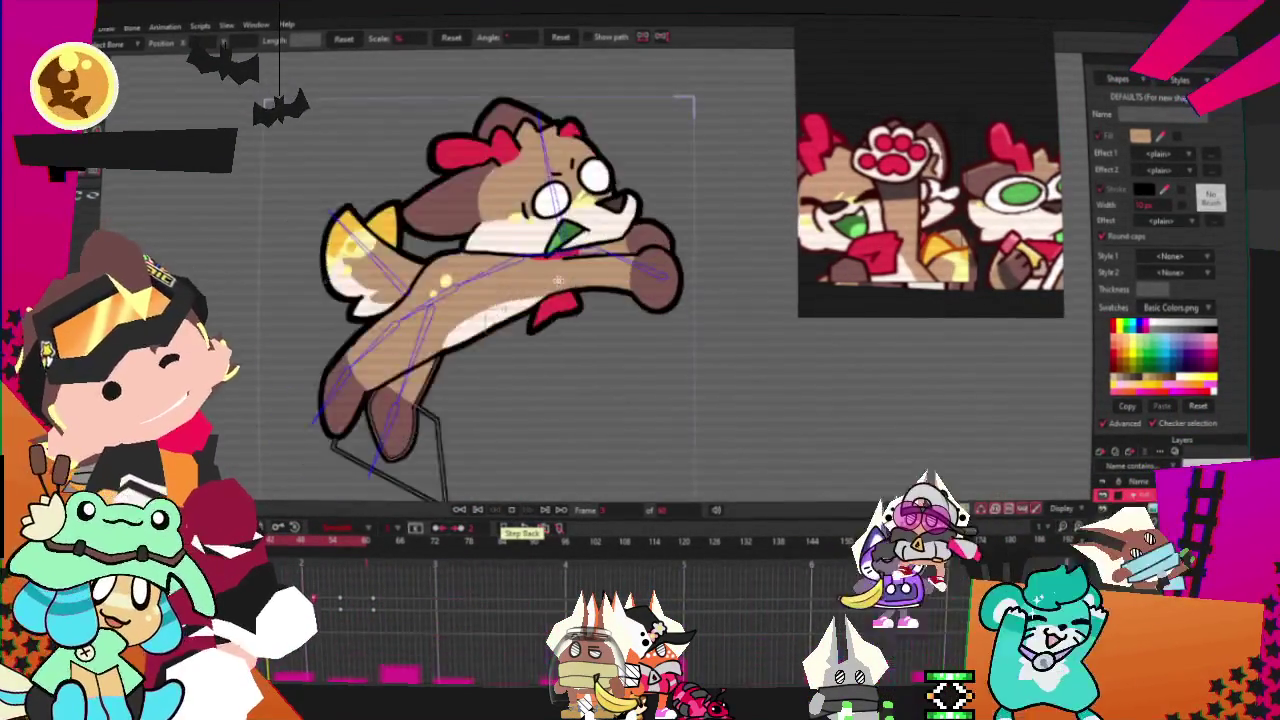
pyautogui.click(505, 527)
pyautogui.click(505, 527)
pyautogui.click(505, 527)
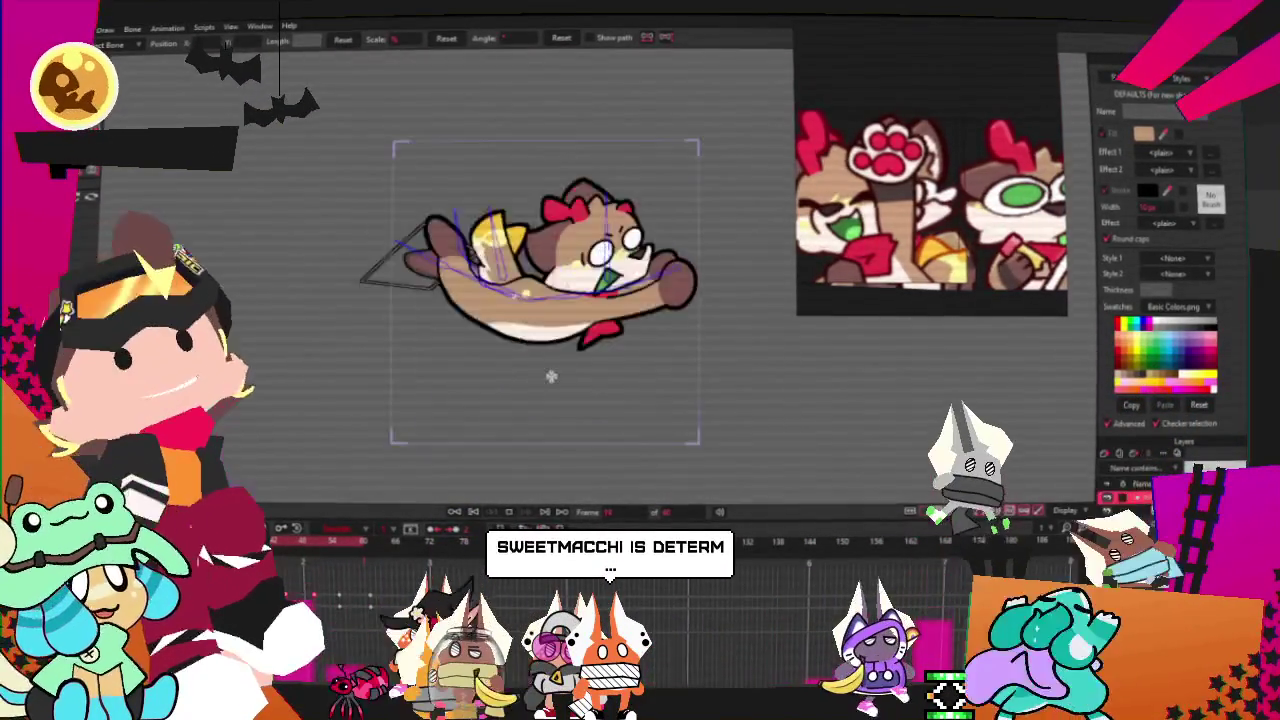
pyautogui.press('g')
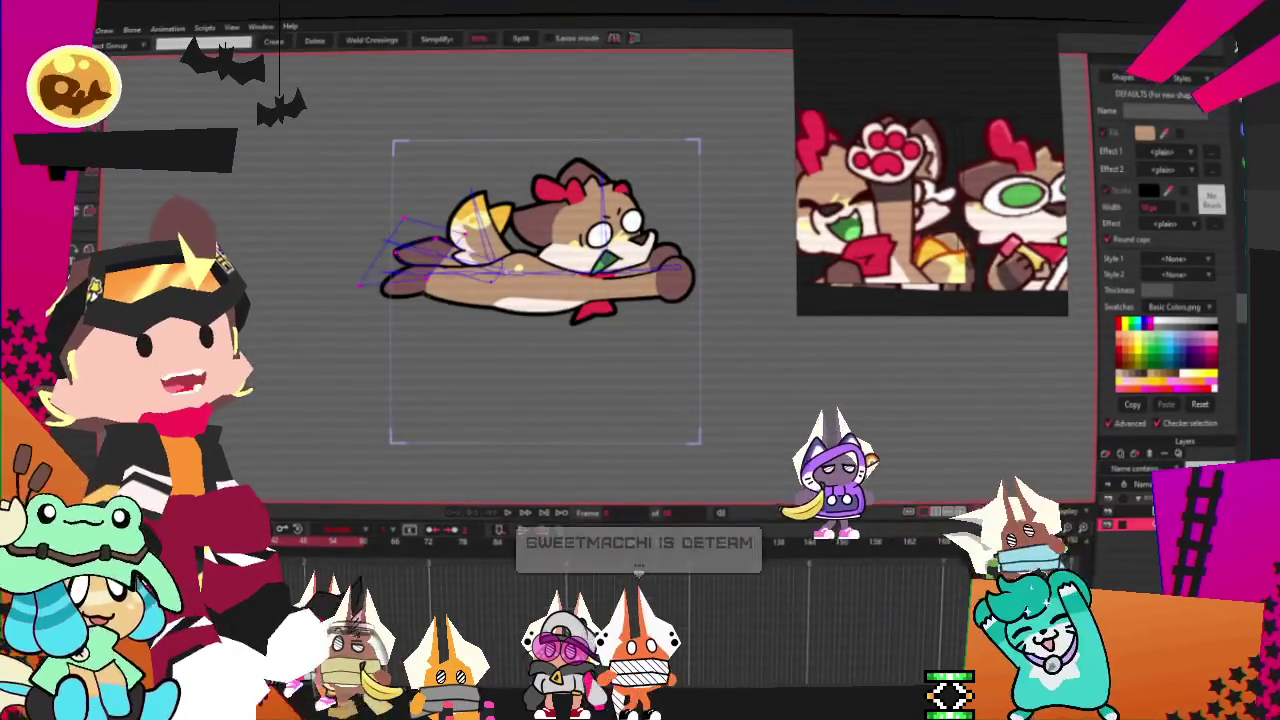
pyautogui.click(1106, 453)
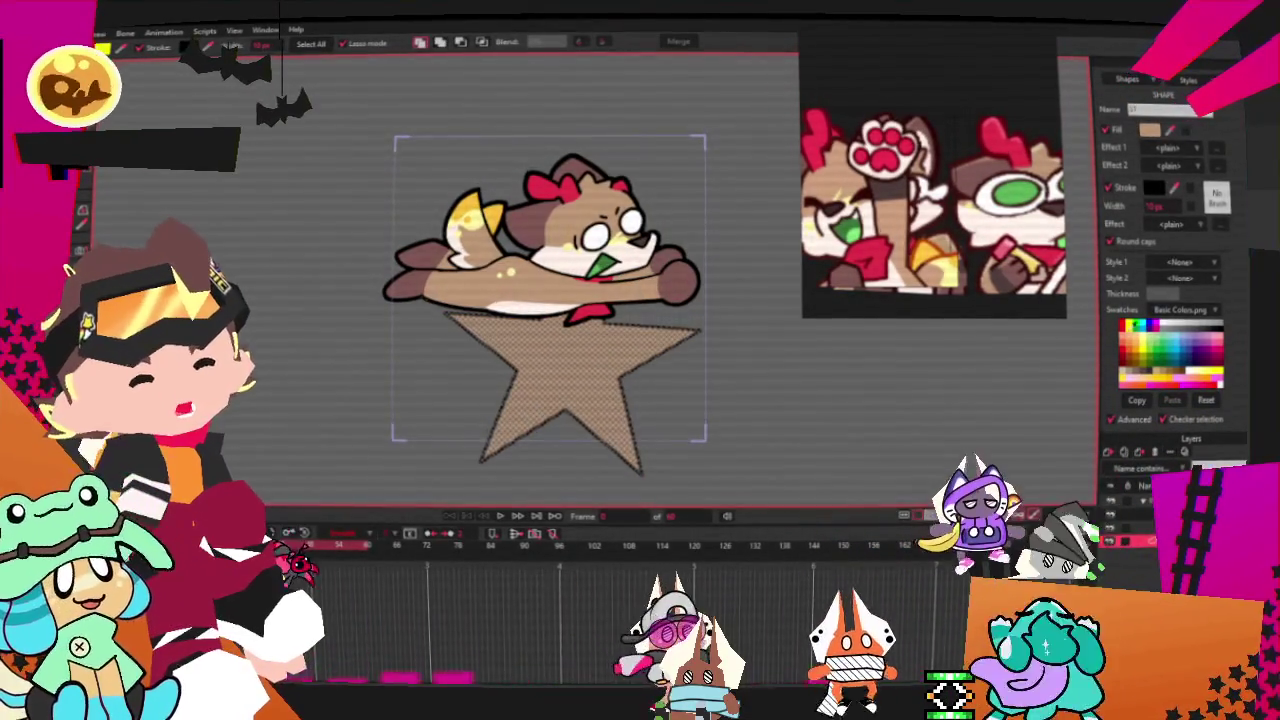
# - Change the star's fill to bright yellow, then select all of its points
pyautogui.click(1148, 131)
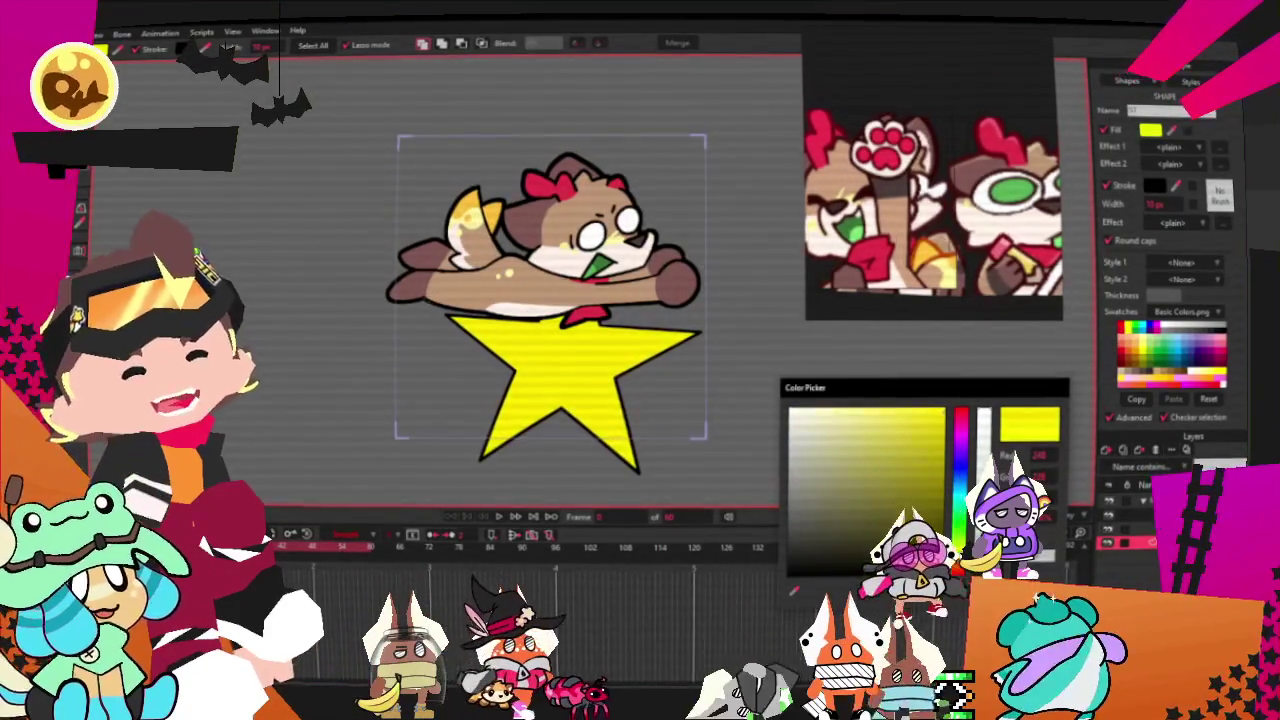
pyautogui.click(410, 217)
pyautogui.moveTo(410, 217); pyautogui.dragTo(645, 458)
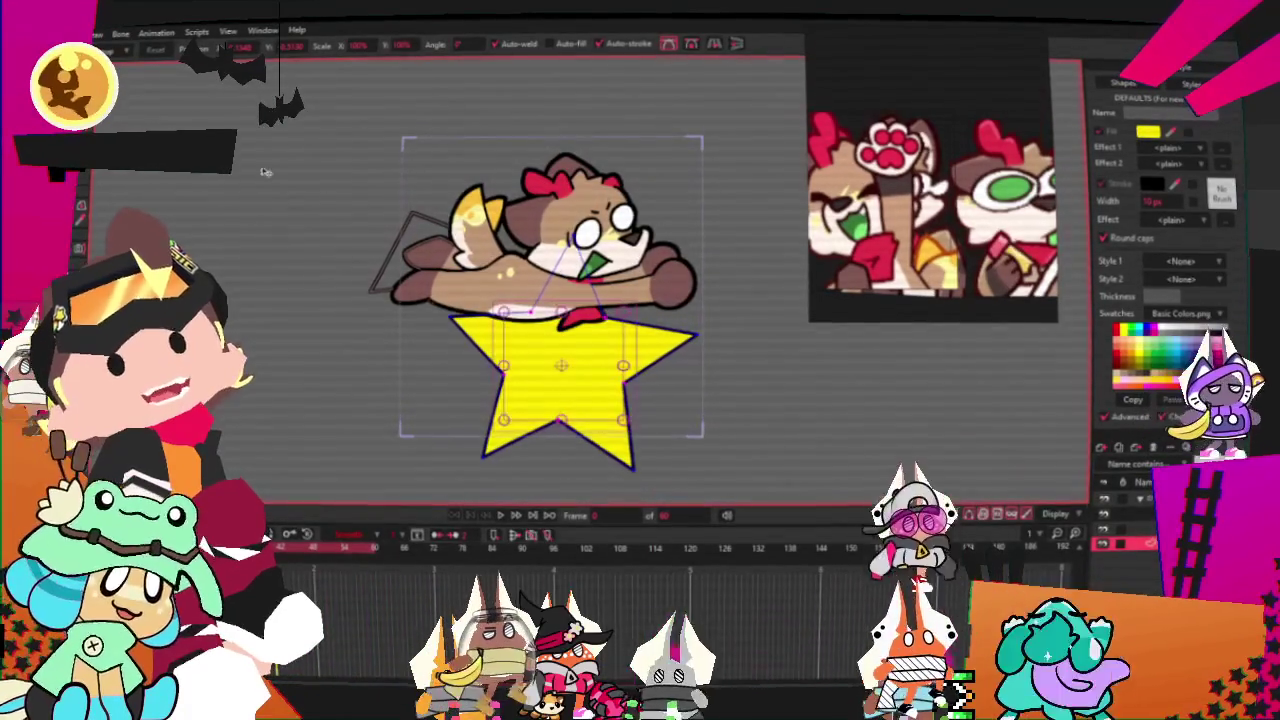
# - Deselect the star's points with the Transform tool and reframe the view on the dog and star
pyautogui.scroll(2, 531, 321)
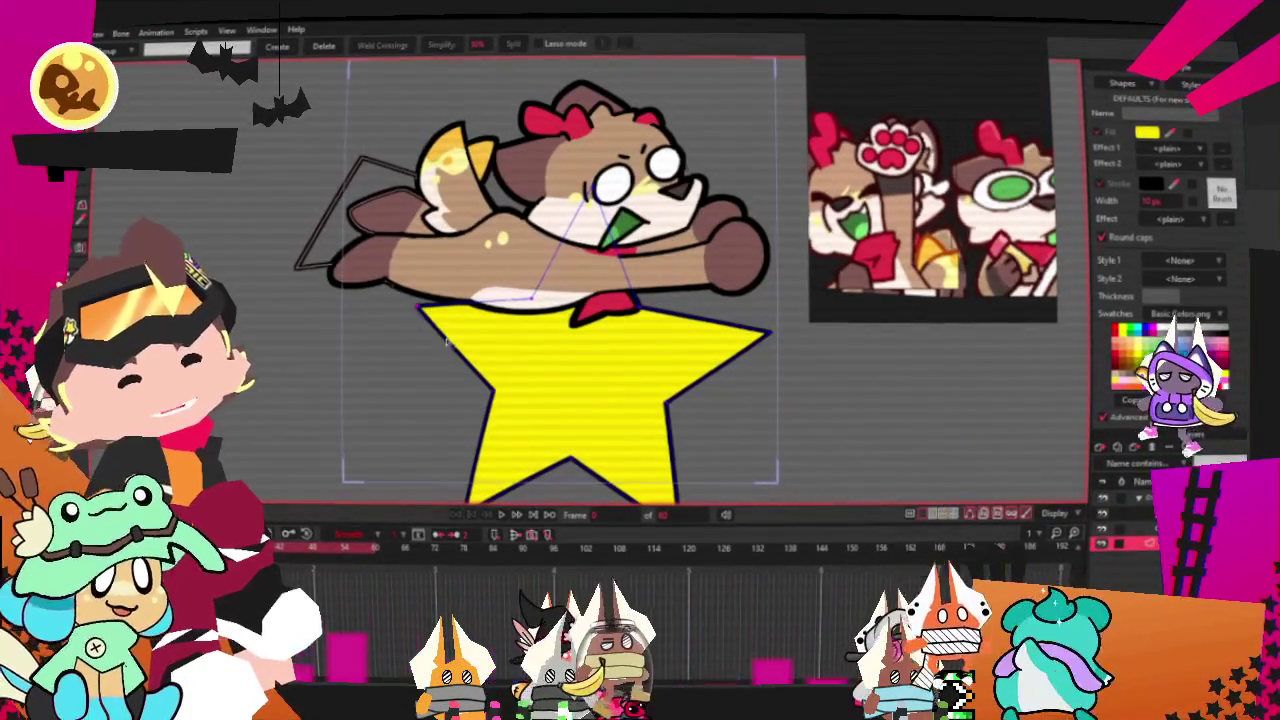
pyautogui.scroll(-3, 666, 318)
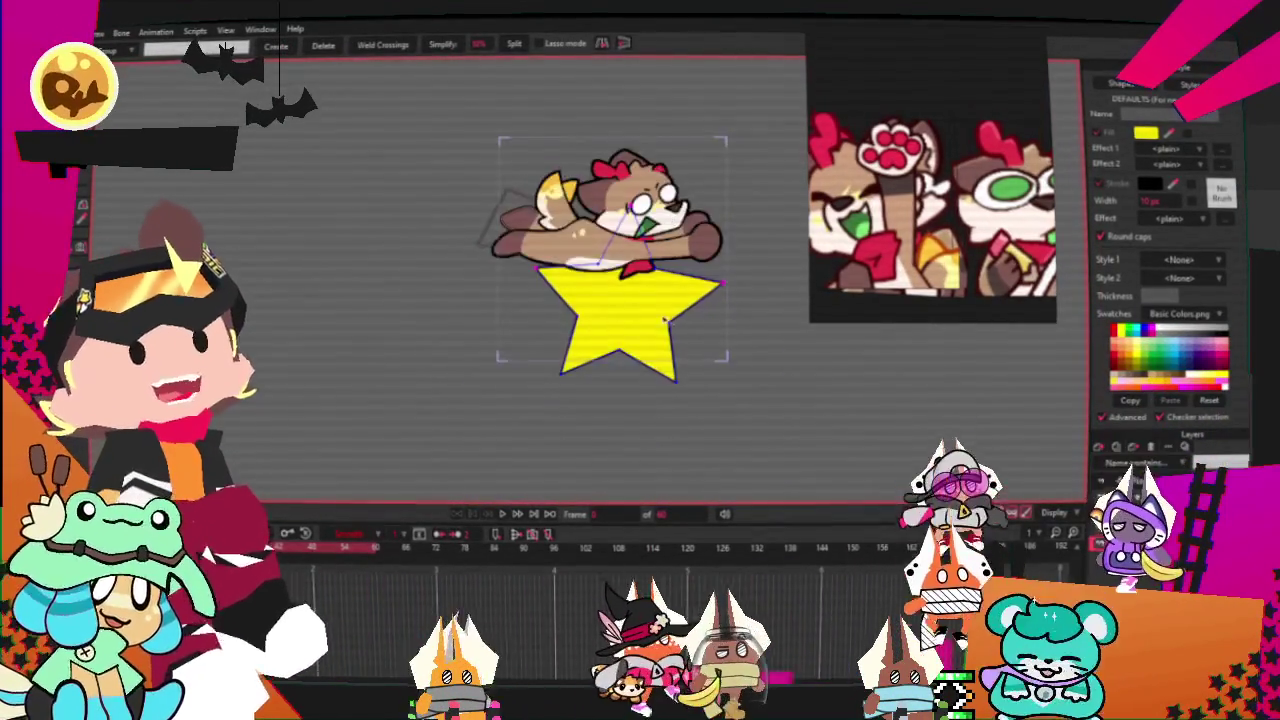
pyautogui.scroll(2, 640, 328)
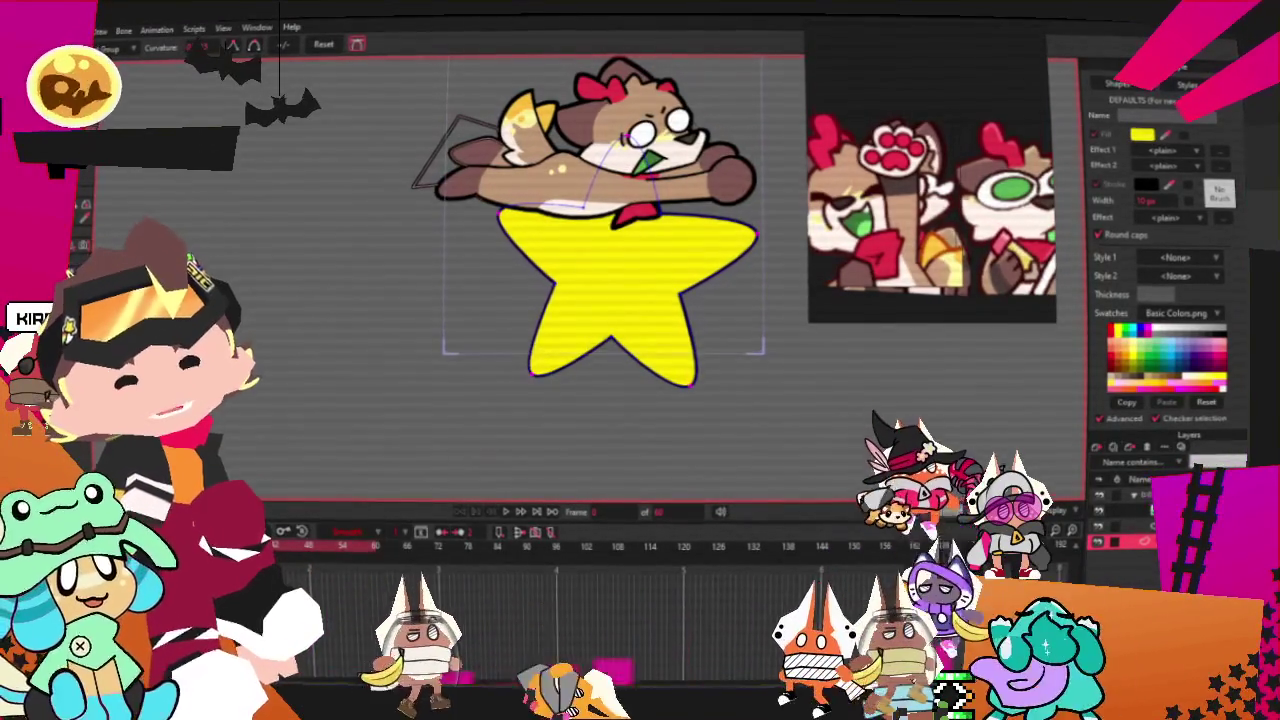
pyautogui.press('g')
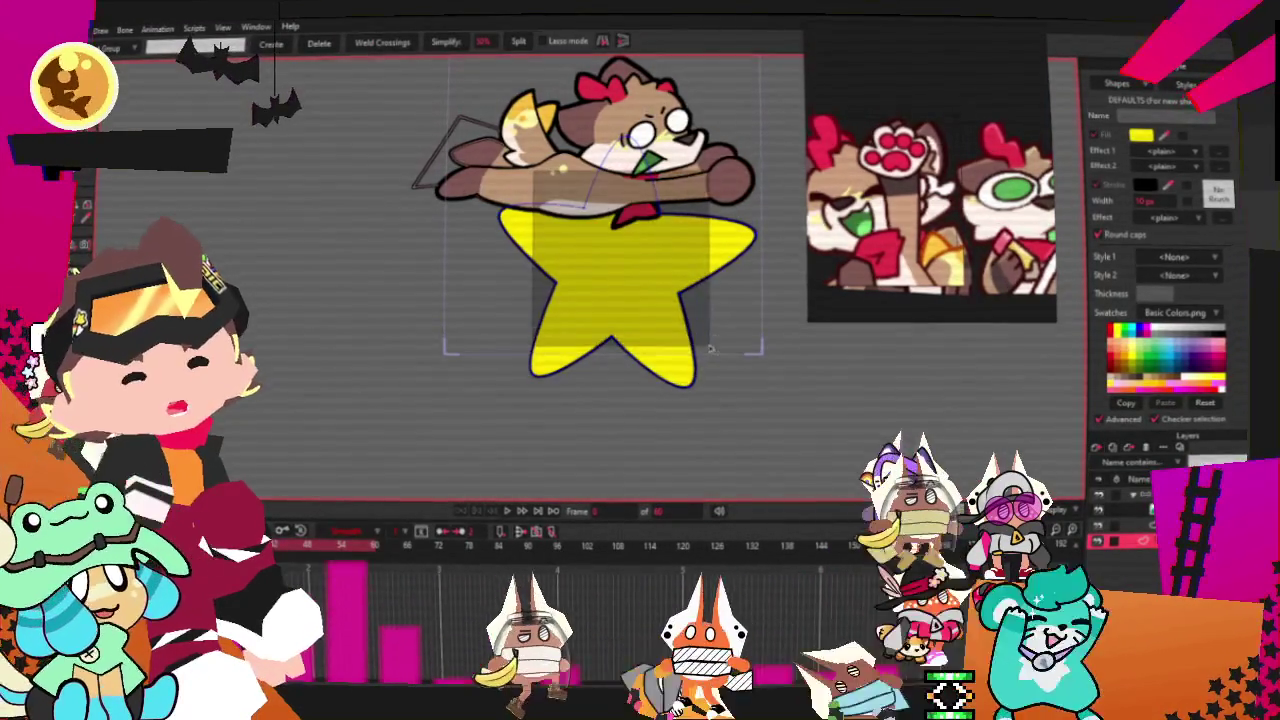
pyautogui.press('t')
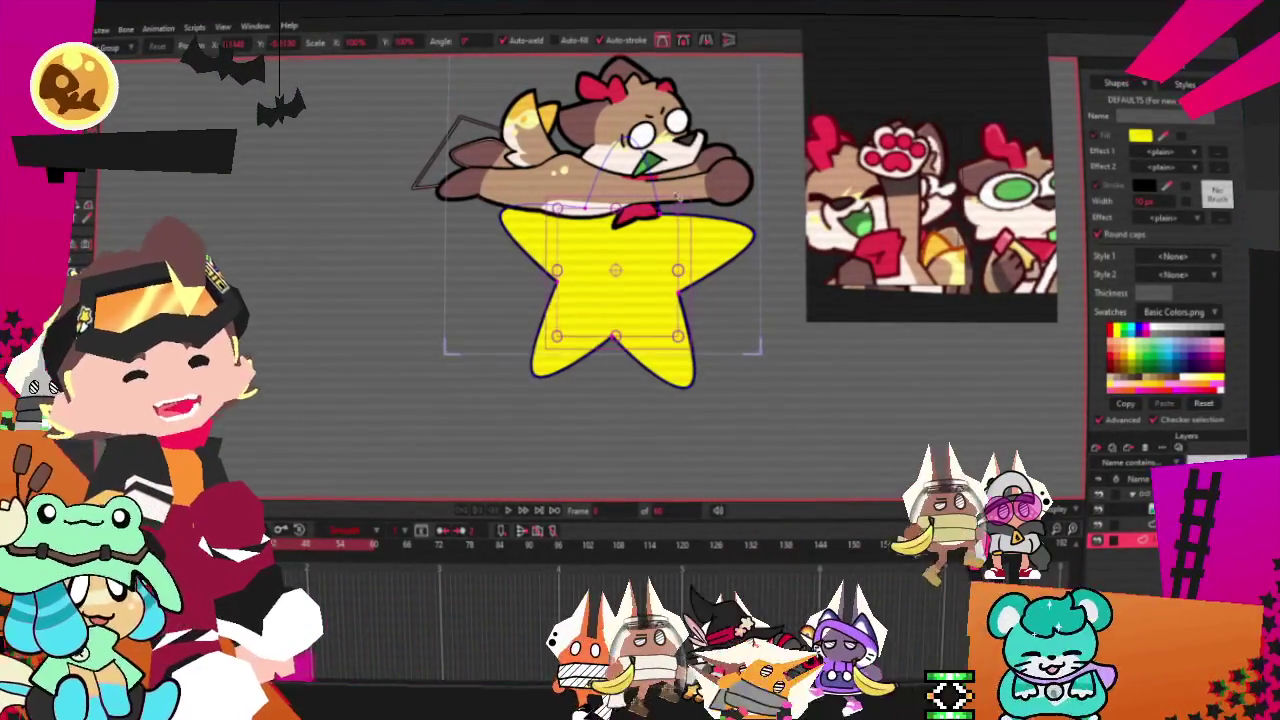
pyautogui.click(683, 208)
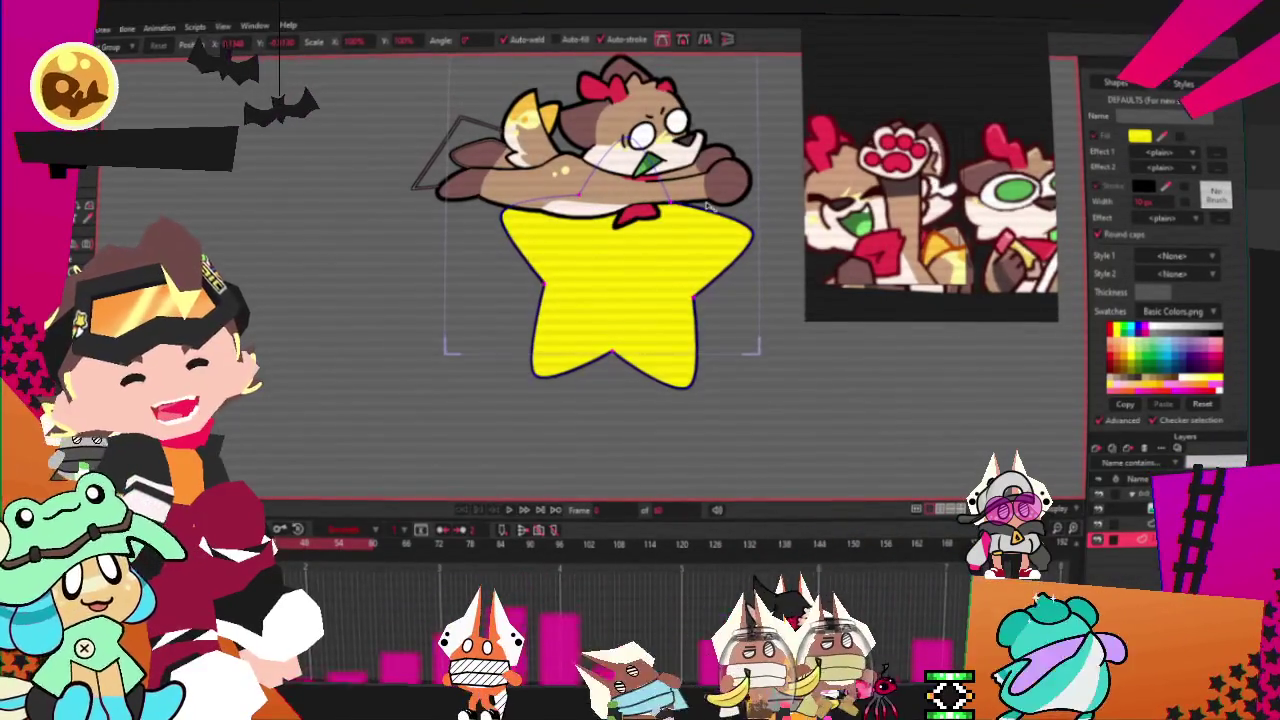
pyautogui.moveTo(561, 213); pyautogui.dragTo(648, 258)
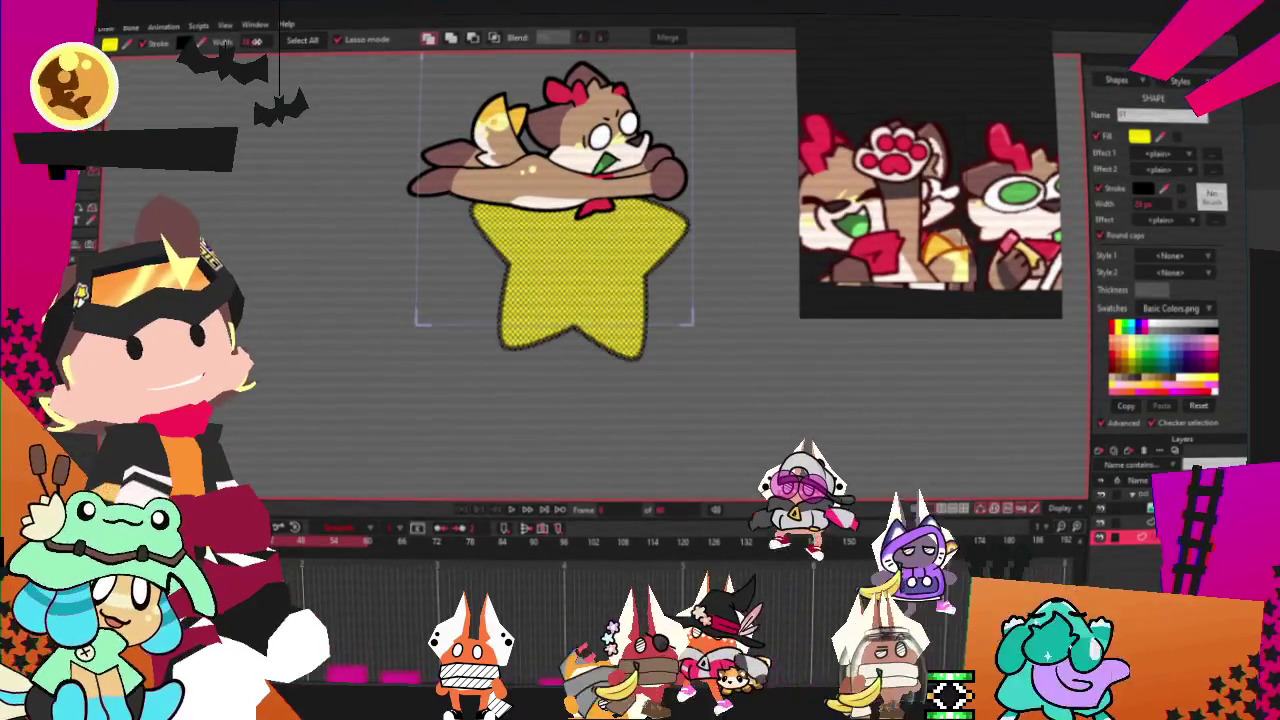
pyautogui.moveTo(668, 187); pyautogui.dragTo(538, 250)
pyautogui.scroll(3, 537, 249)
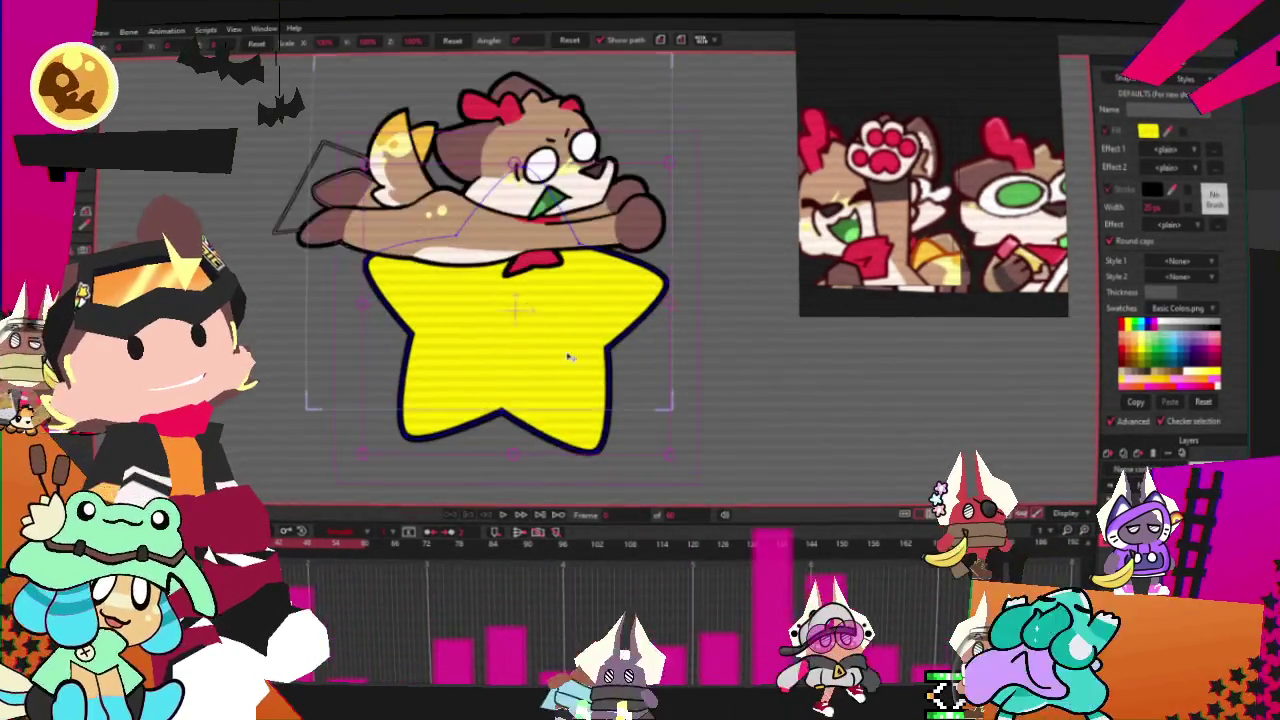
# - Rotate the star about -12.7°, shift it up-right, enlarge it slightly, and preview the flight
pyautogui.moveTo(673, 371); pyautogui.dragTo(645, 413)
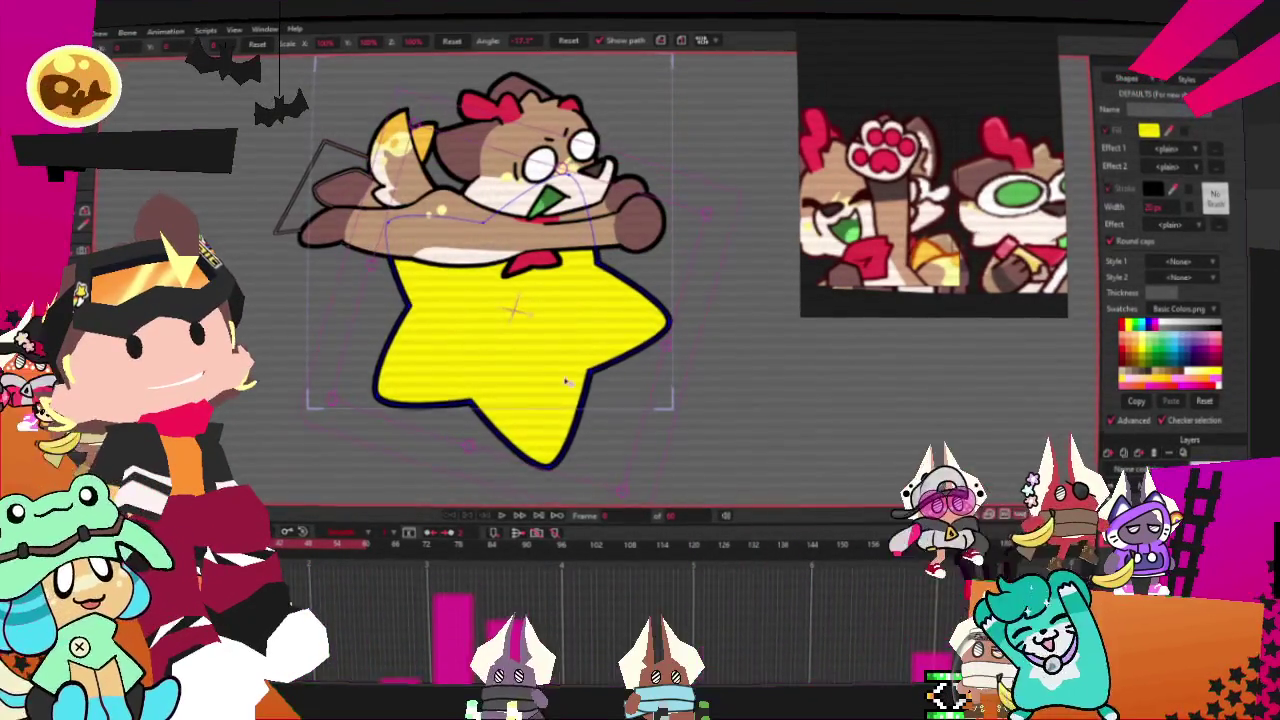
pyautogui.moveTo(566, 384); pyautogui.dragTo(609, 347)
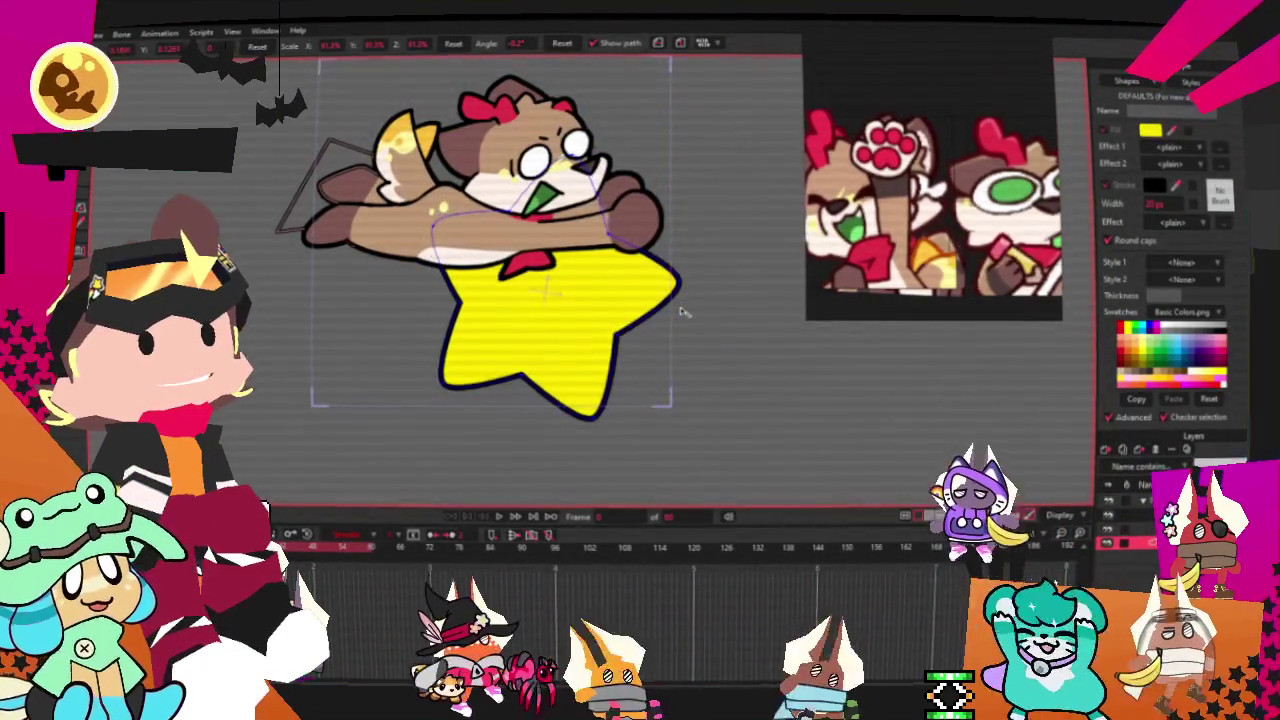
pyautogui.moveTo(692, 312); pyautogui.dragTo(641, 333)
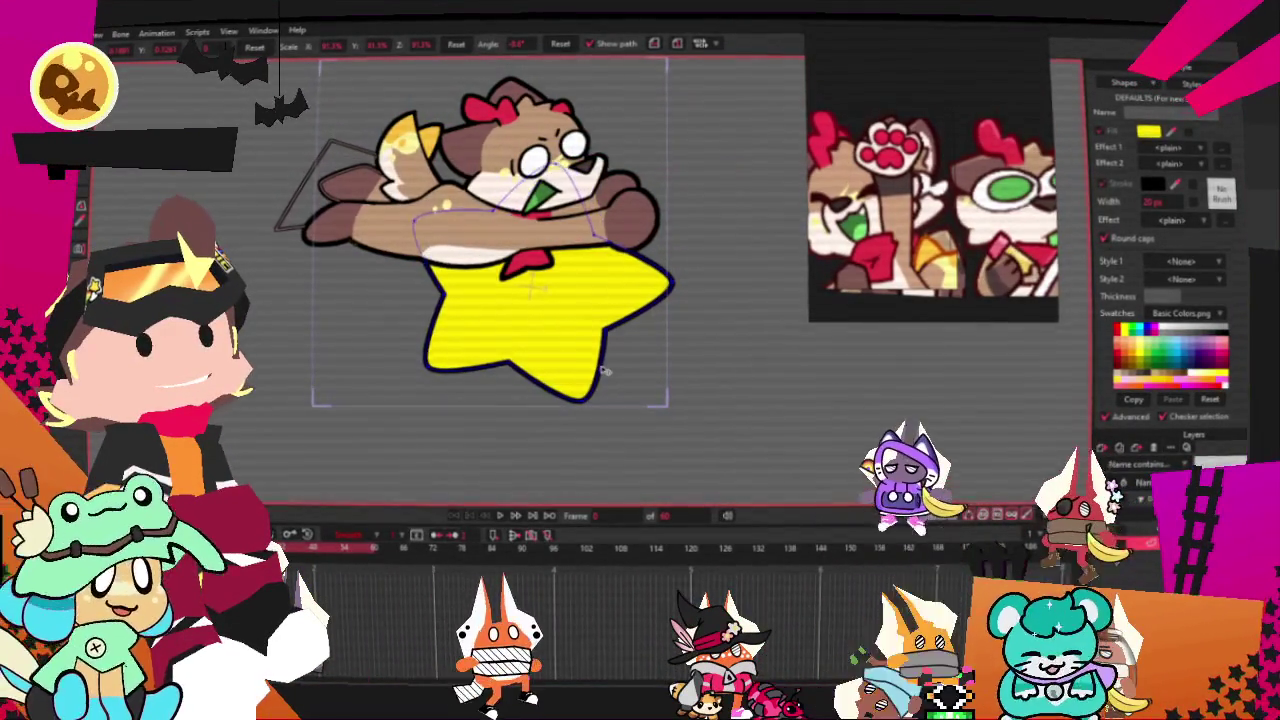
pyautogui.moveTo(605, 370); pyautogui.dragTo(600, 377)
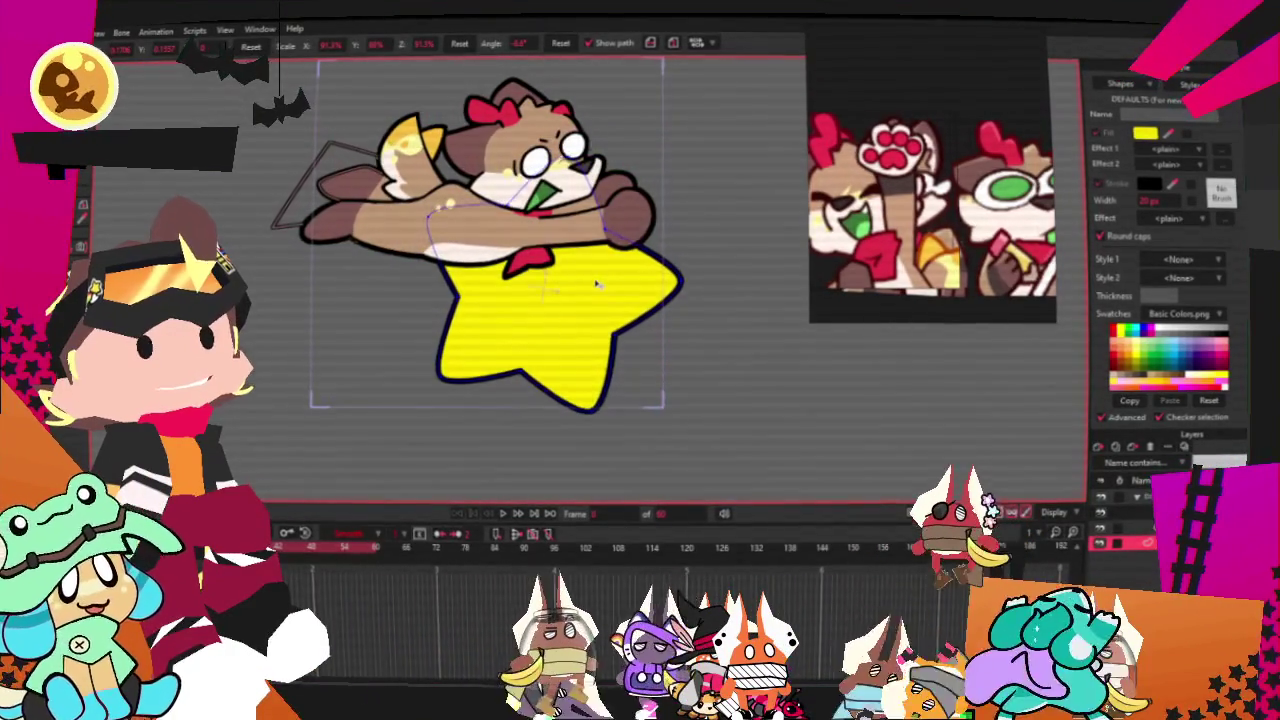
pyautogui.press('space')
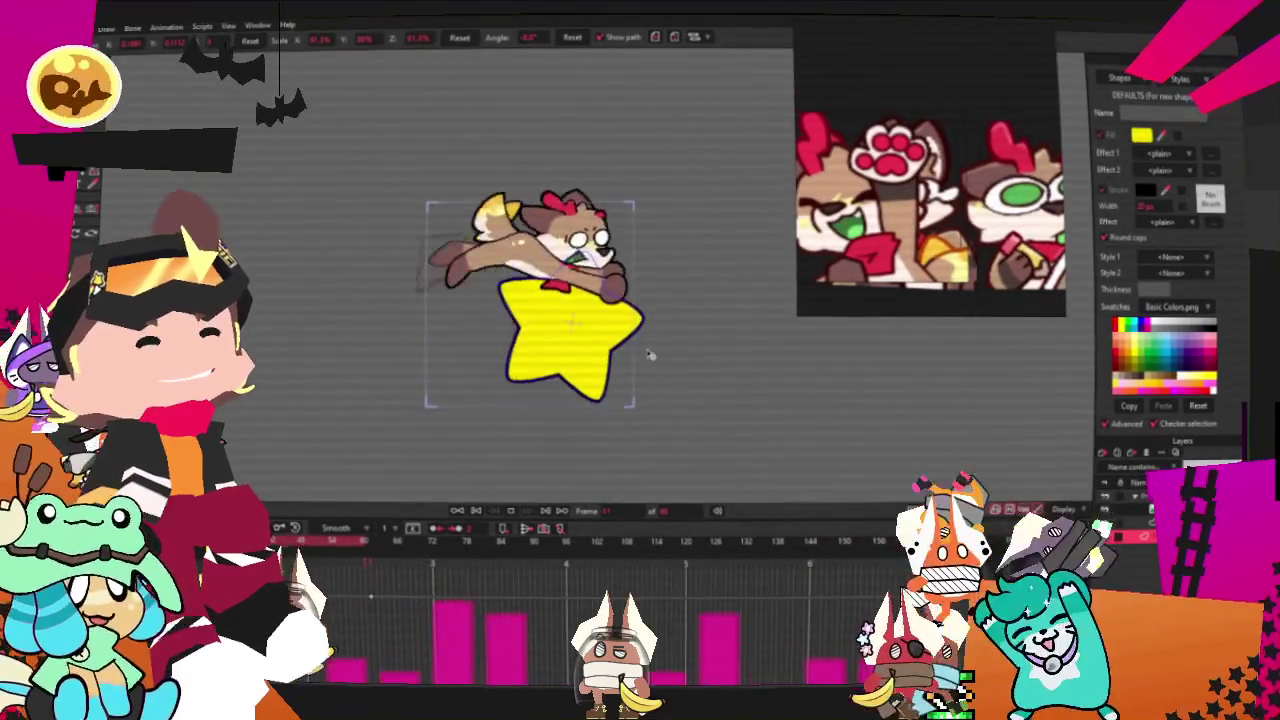
pyautogui.scroll(4, 470, 300)
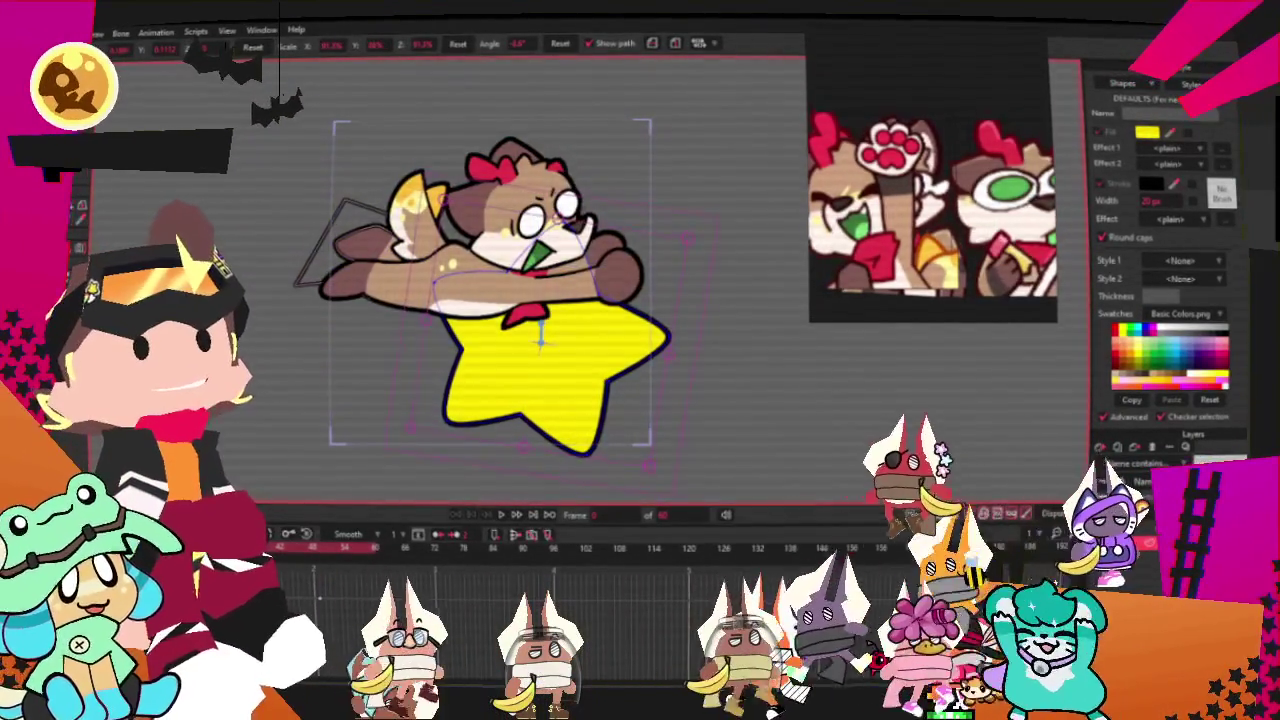
# - Scale the yellow star down to about 75% and replay the flight loop
pyautogui.press('space')
pyautogui.moveTo(648, 463); pyautogui.dragTo(597, 428)
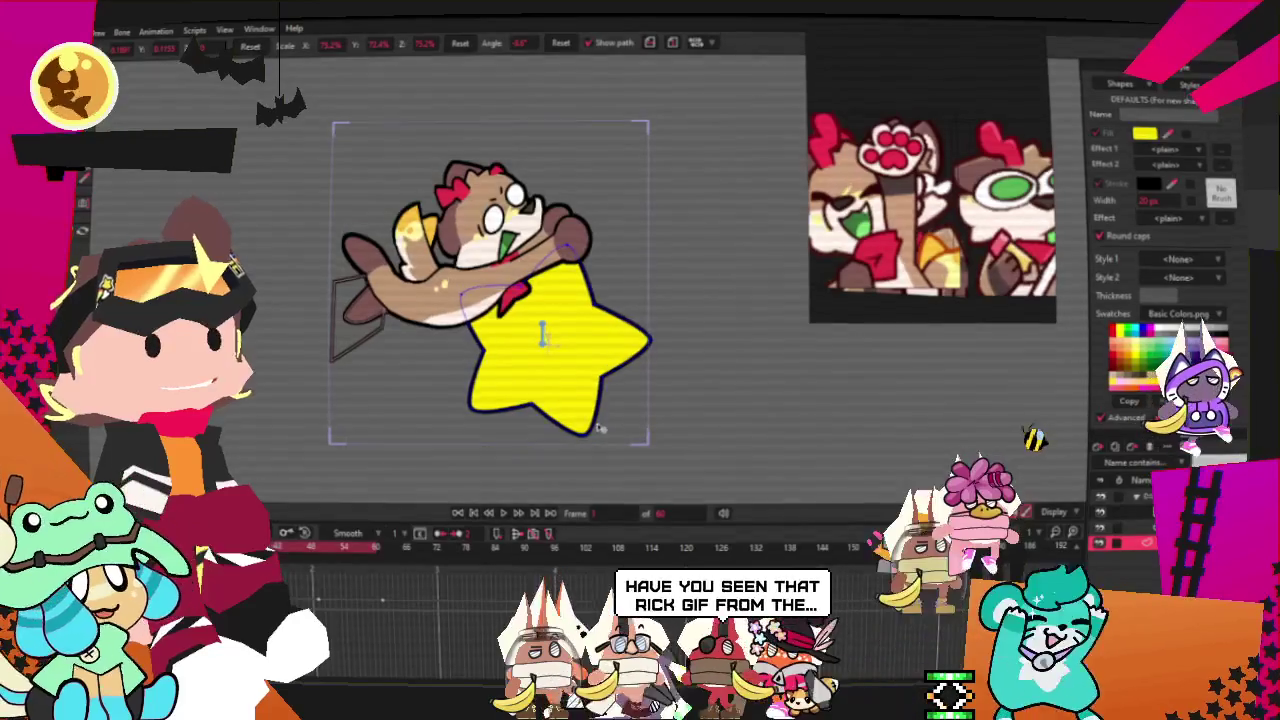
pyautogui.press('space')
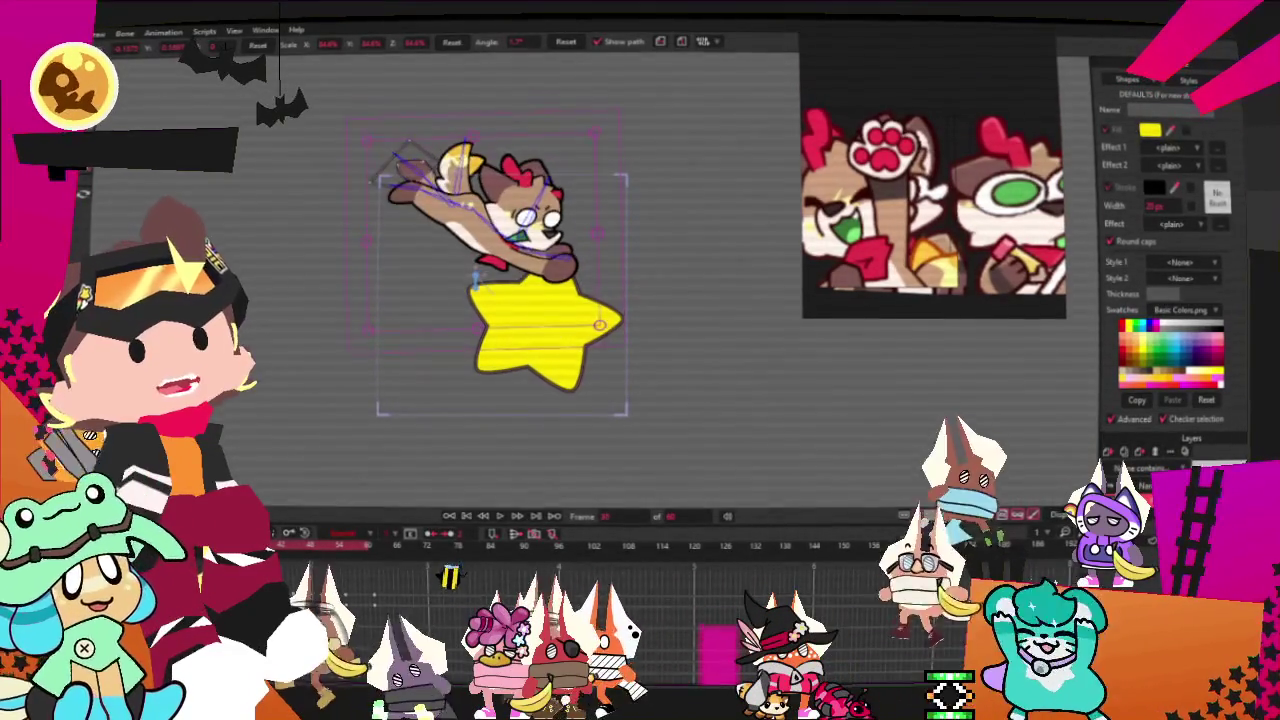
pyautogui.click(328, 552)
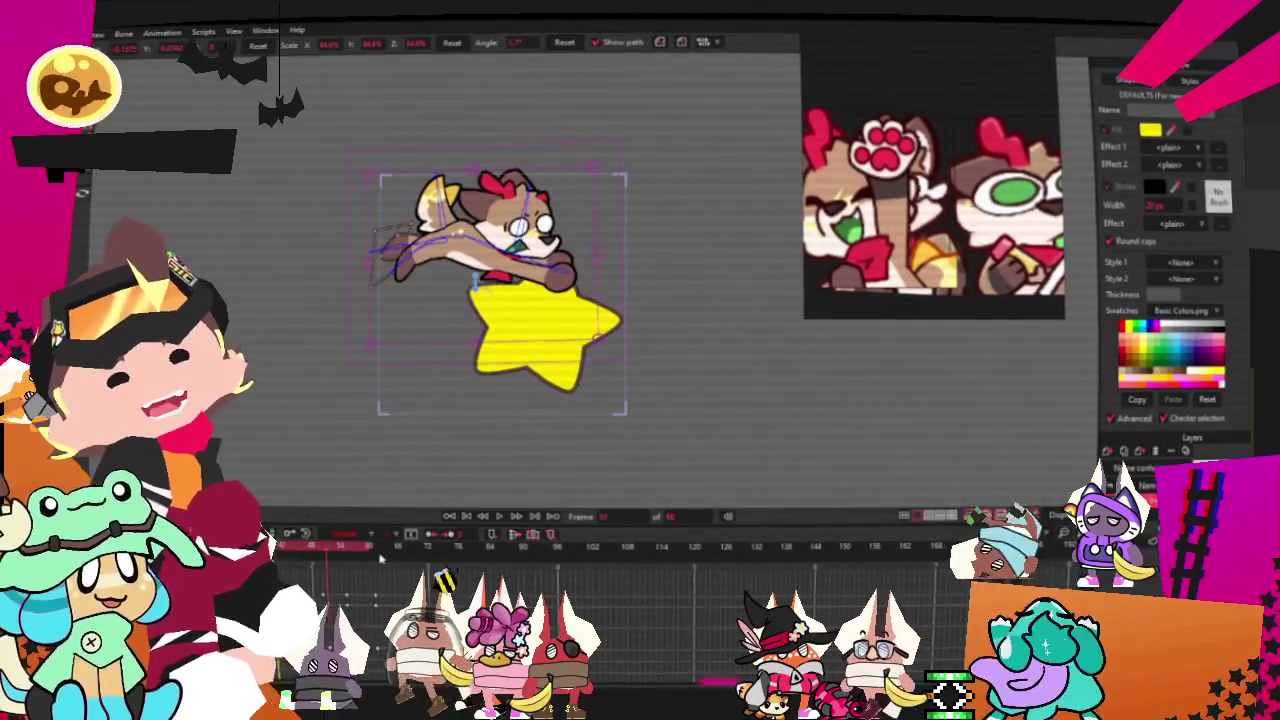
pyautogui.click(540, 330)
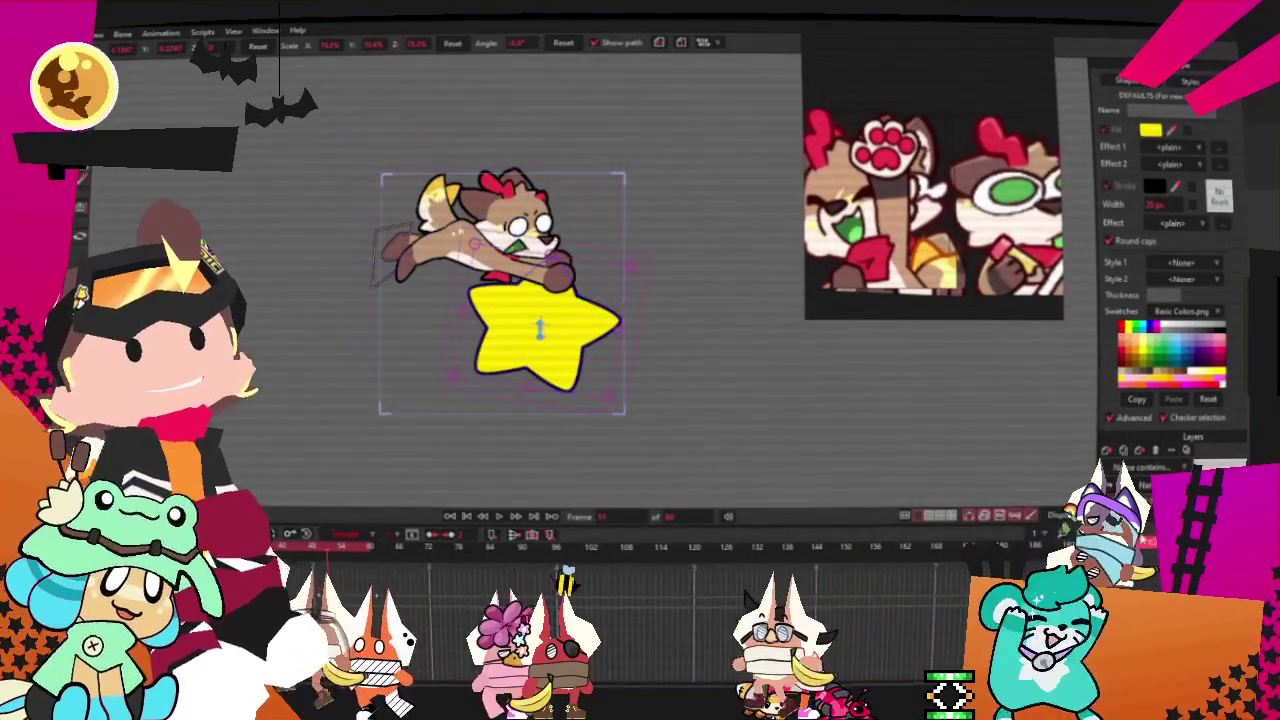
pyautogui.hotkey('ctrl', 'Right')
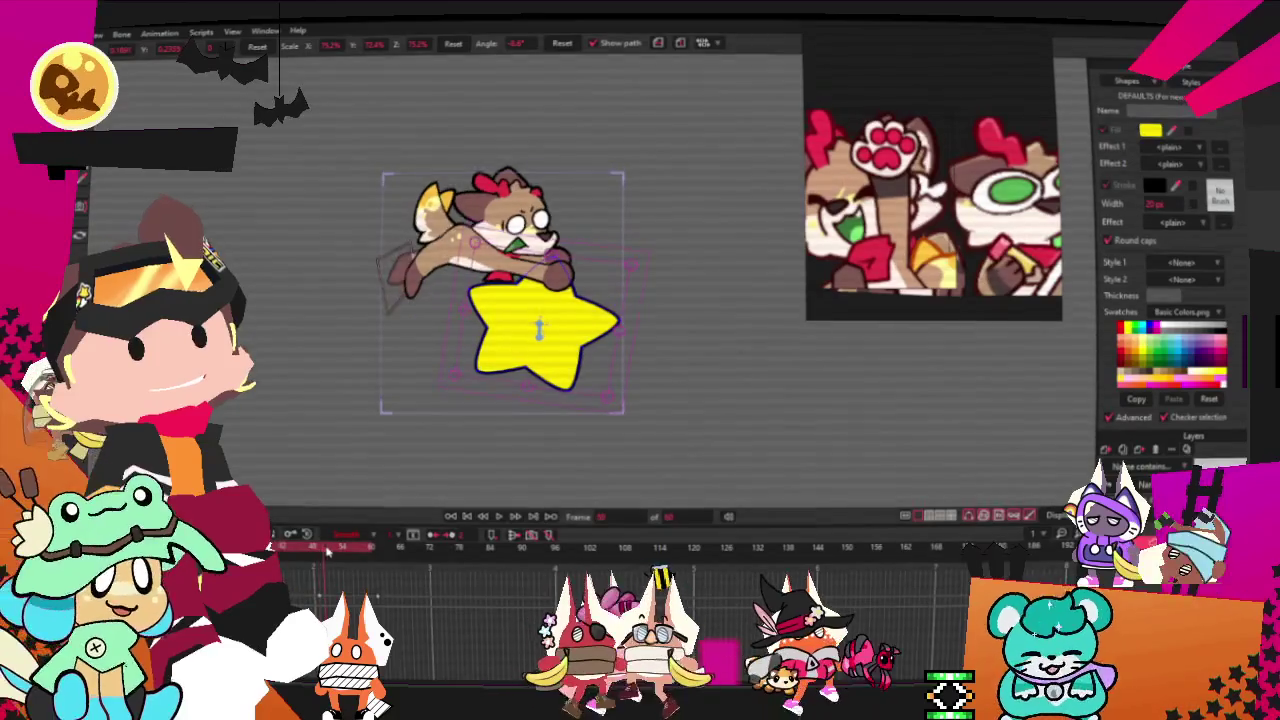
pyautogui.hotkey('ctrl', 'Right')
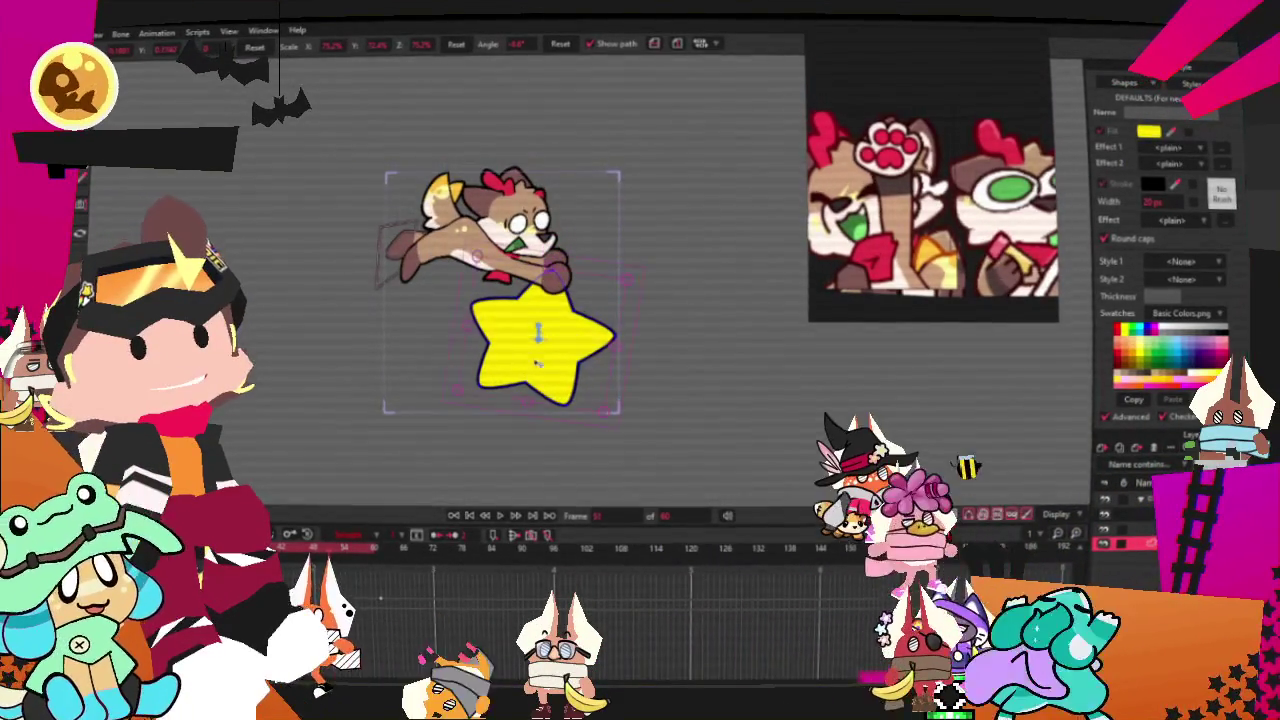
pyautogui.hotkey('ctrl', 'Right')
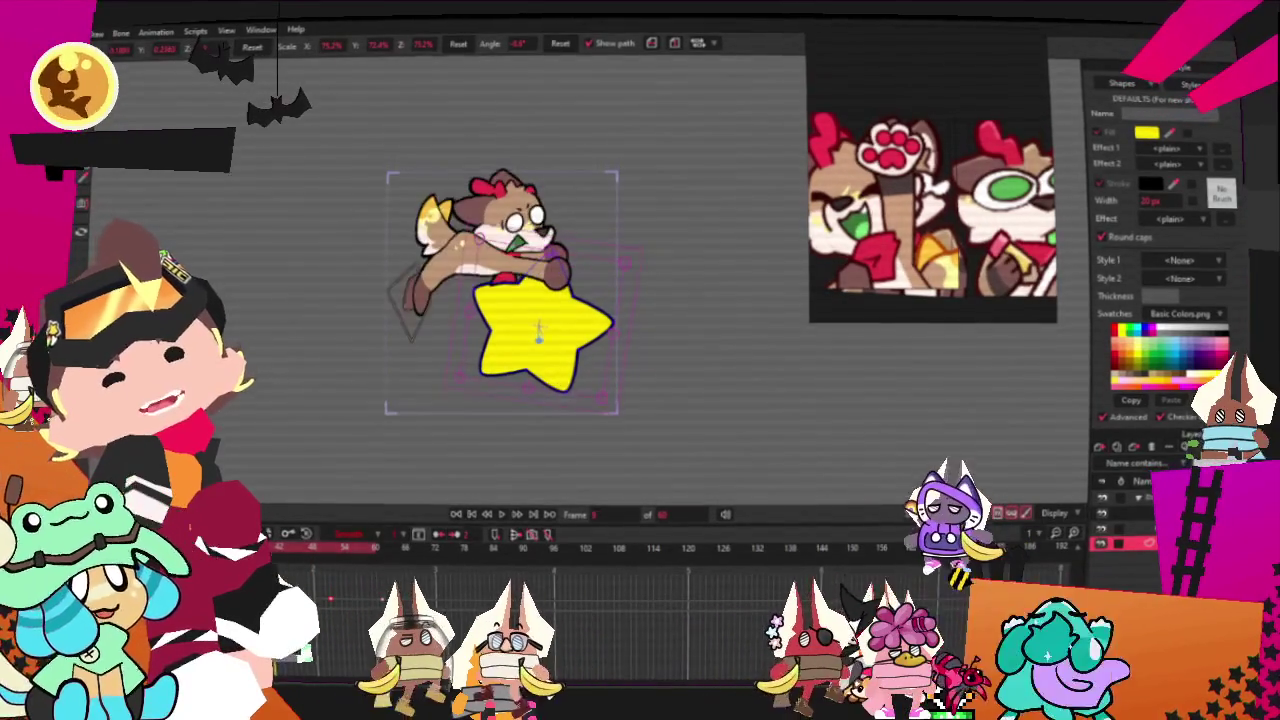
pyautogui.scroll(3, 568, 367)
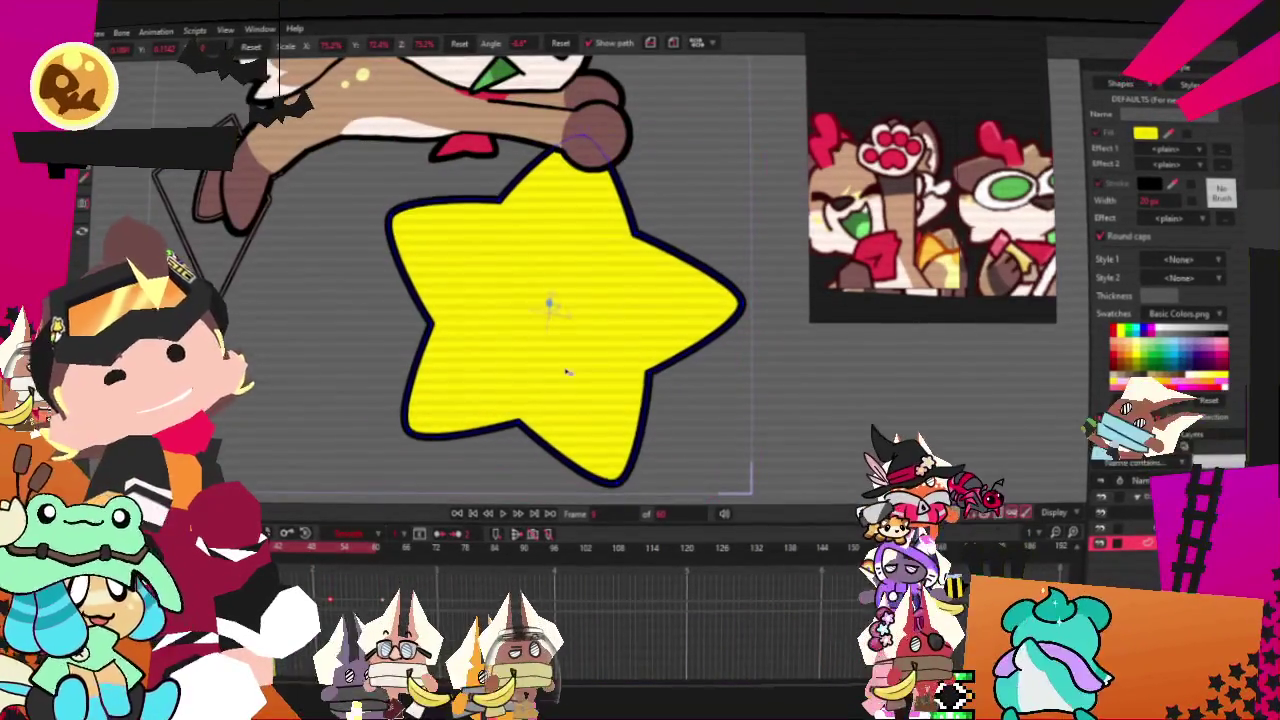
pyautogui.click(555, 306)
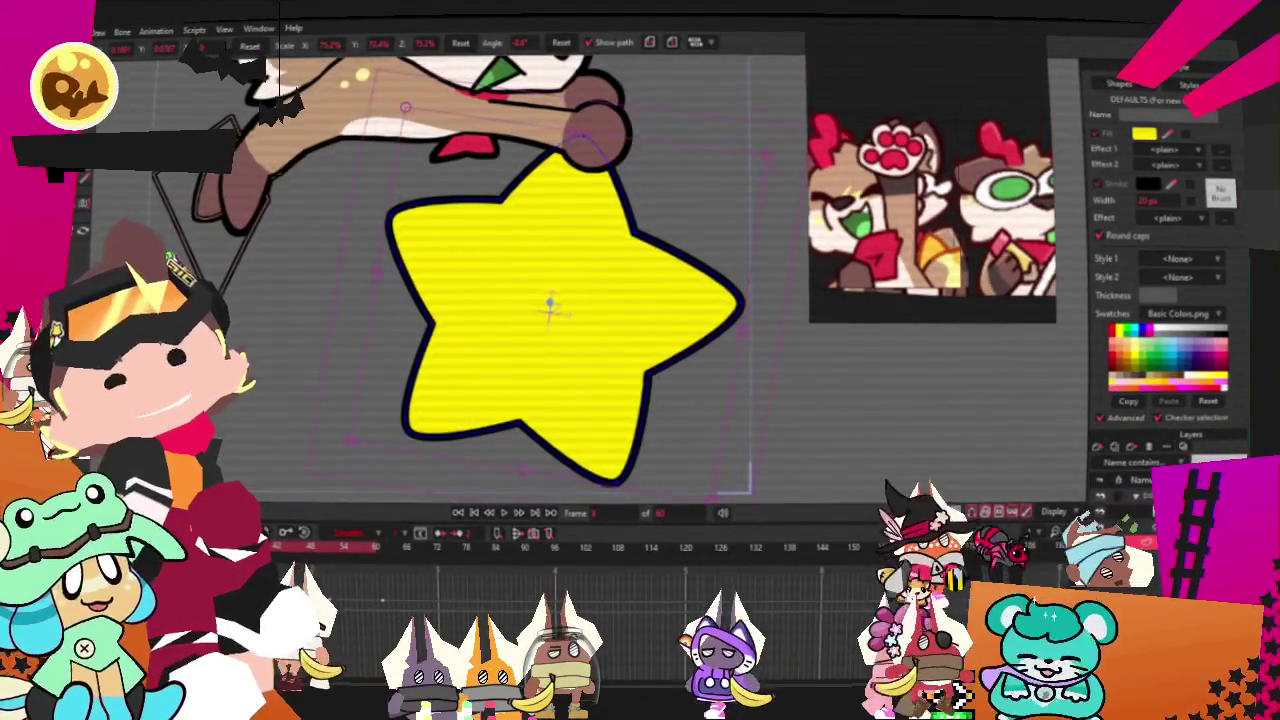
pyautogui.click(333, 549)
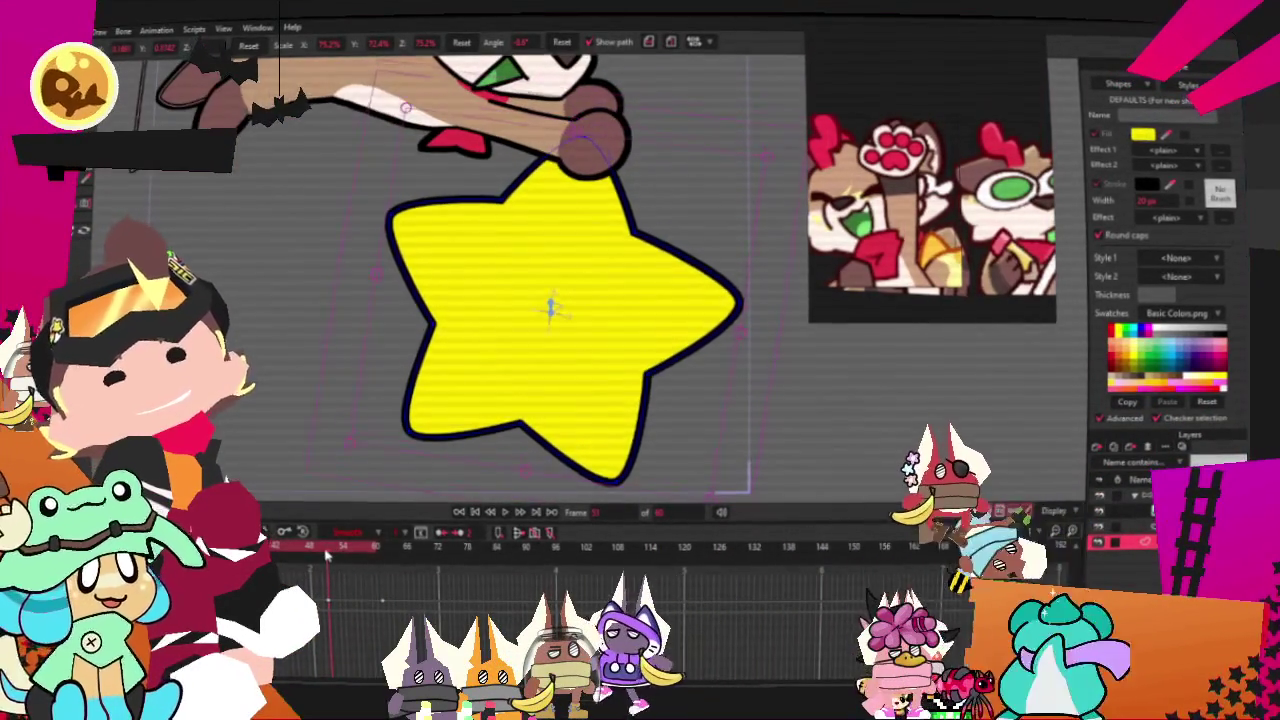
pyautogui.click(506, 511)
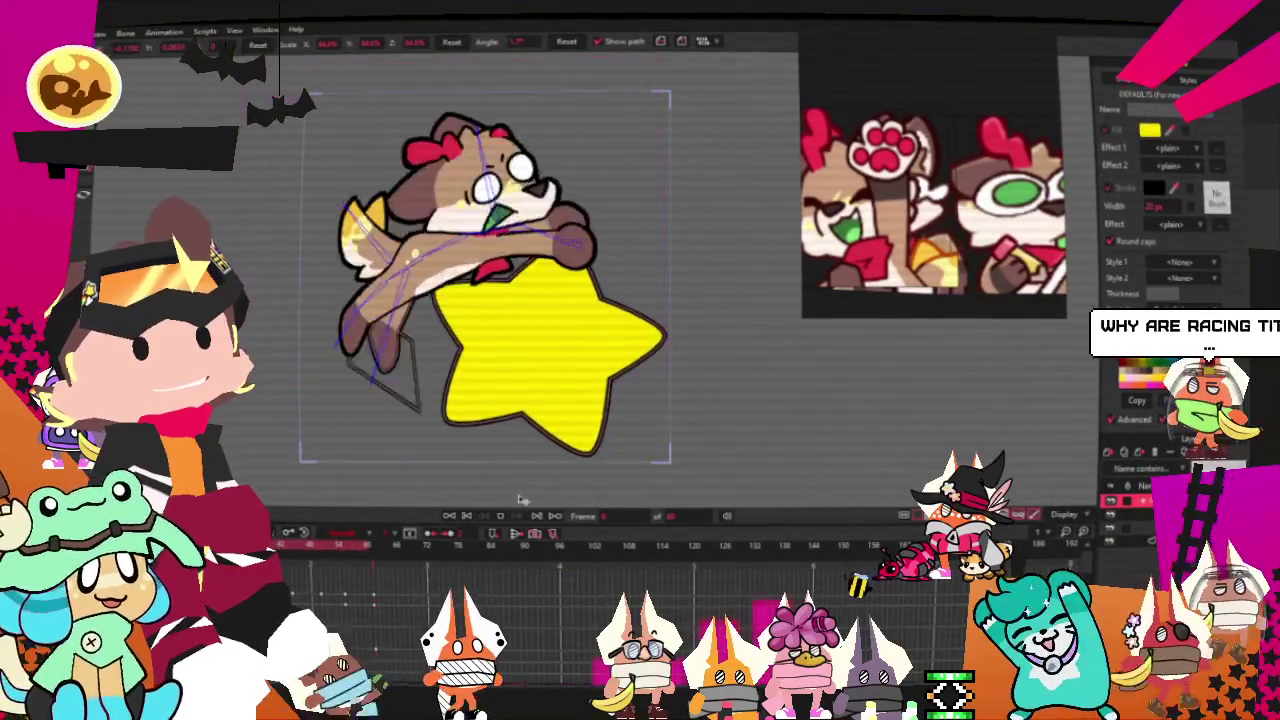
pyautogui.scroll(-2, 540, 405)
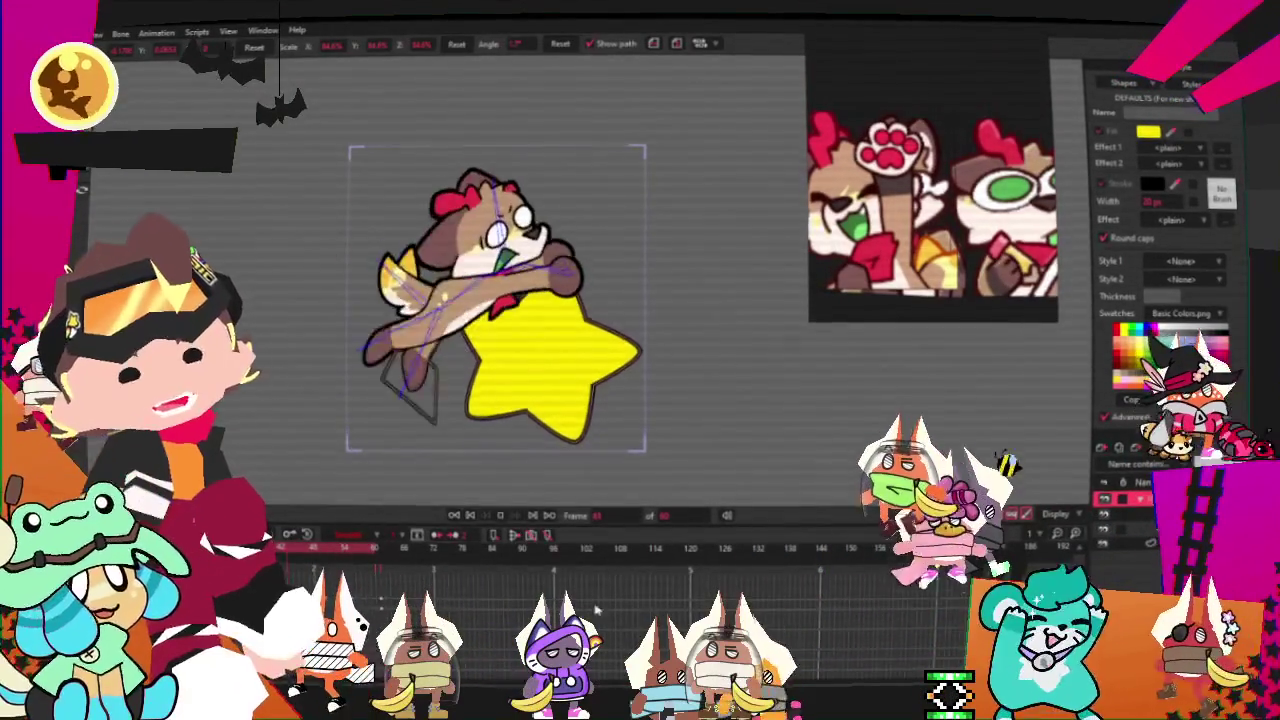
pyautogui.click(476, 516)
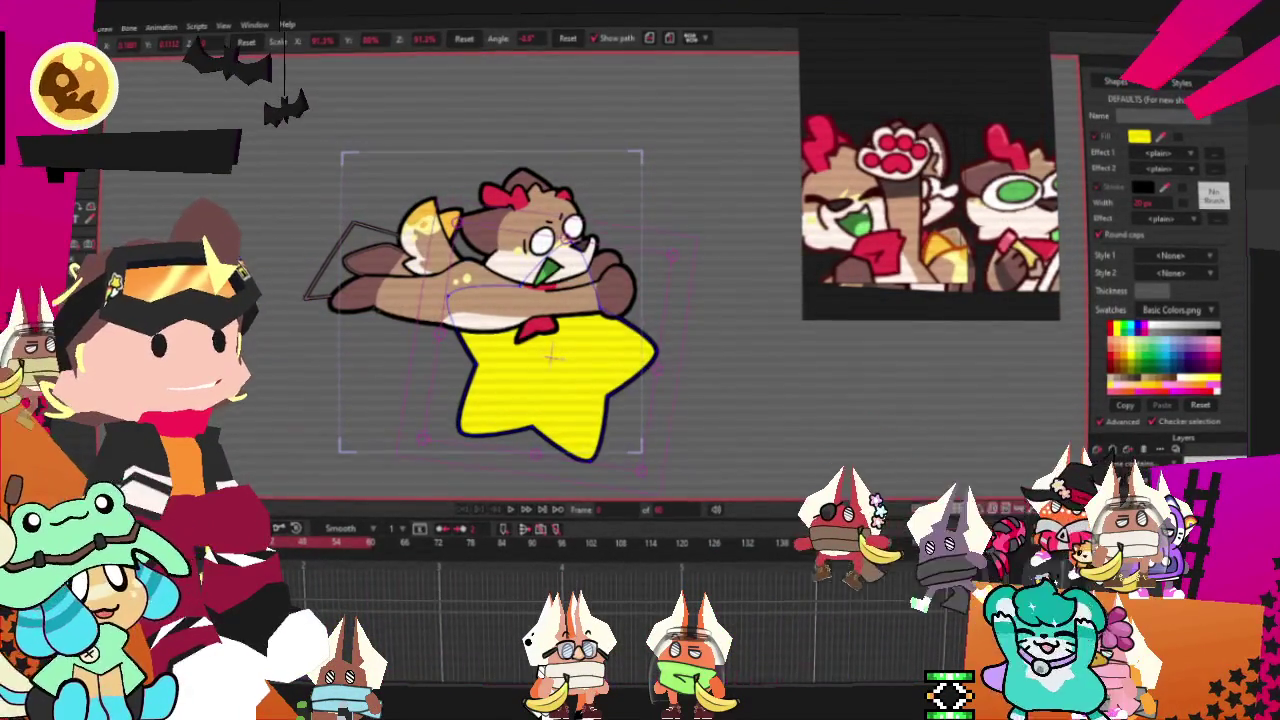
pyautogui.click(515, 509)
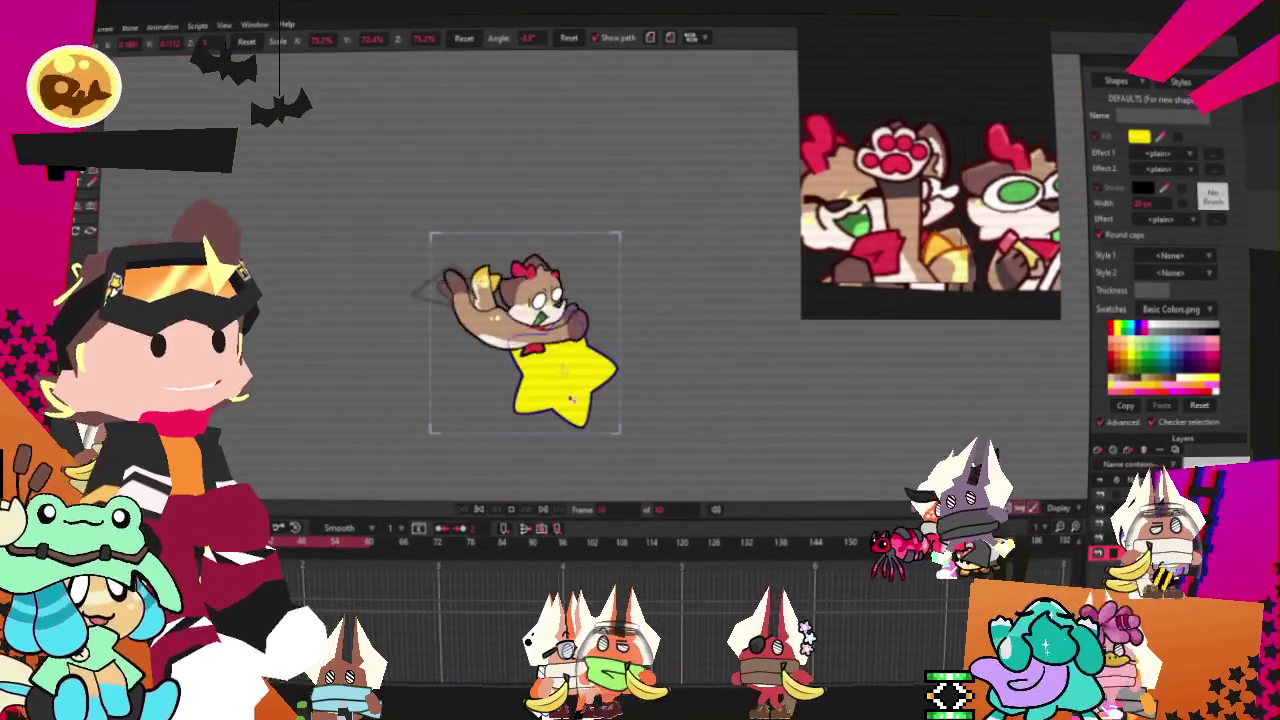
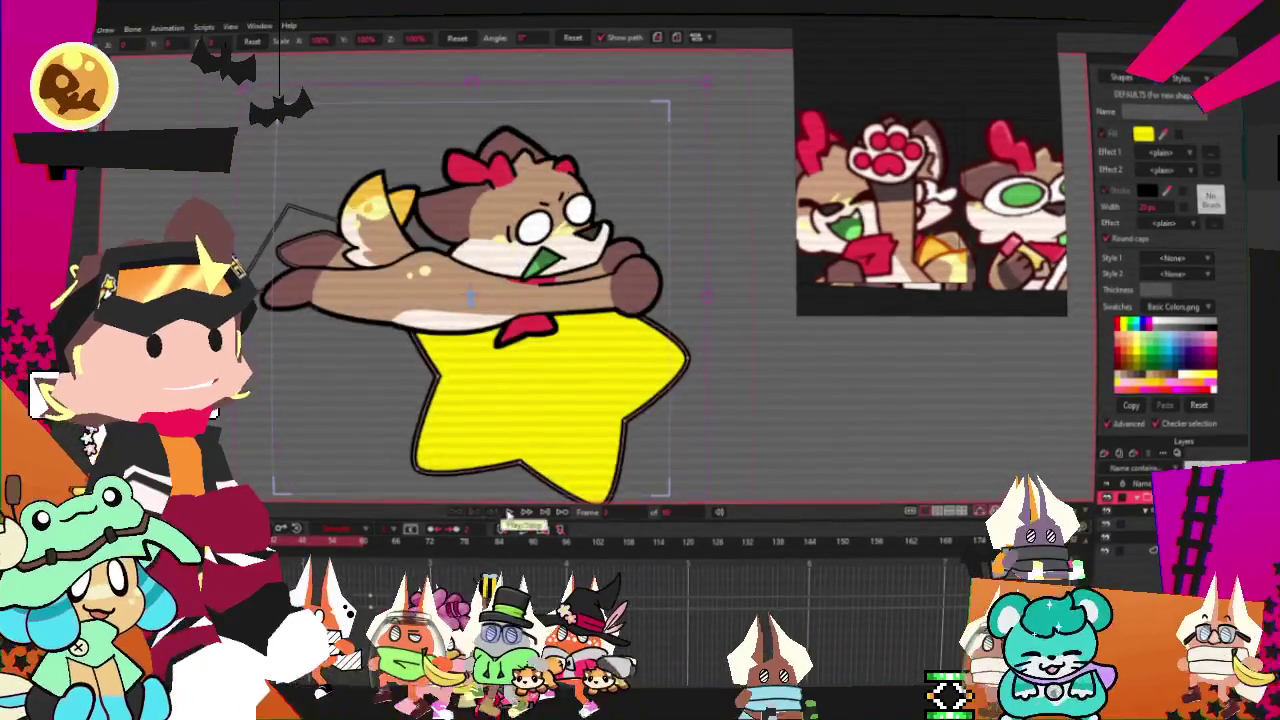
# - Move the yellow star up-right, tilt the dog-and-star group counter-clockwise, then stop playback
pyautogui.scroll(-5, 618, 340)
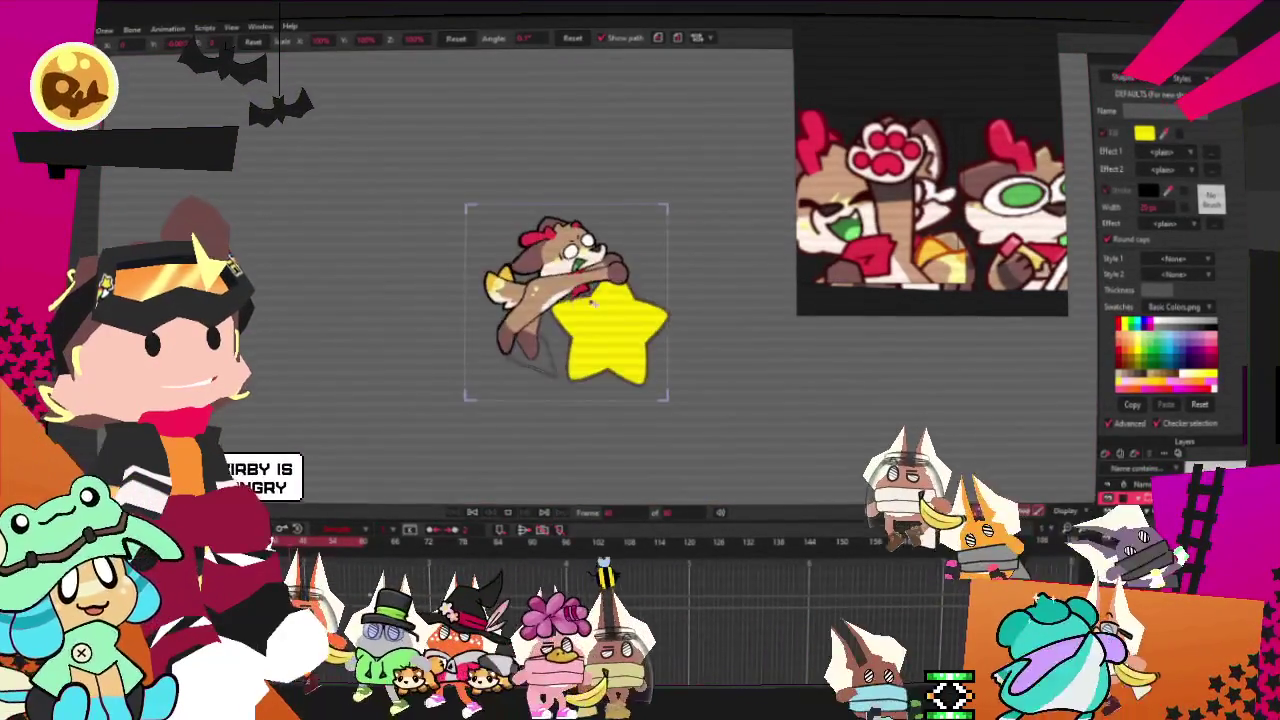
pyautogui.scroll(2, 616, 270)
pyautogui.scroll(1, 616, 270)
pyautogui.scroll(1, 616, 270)
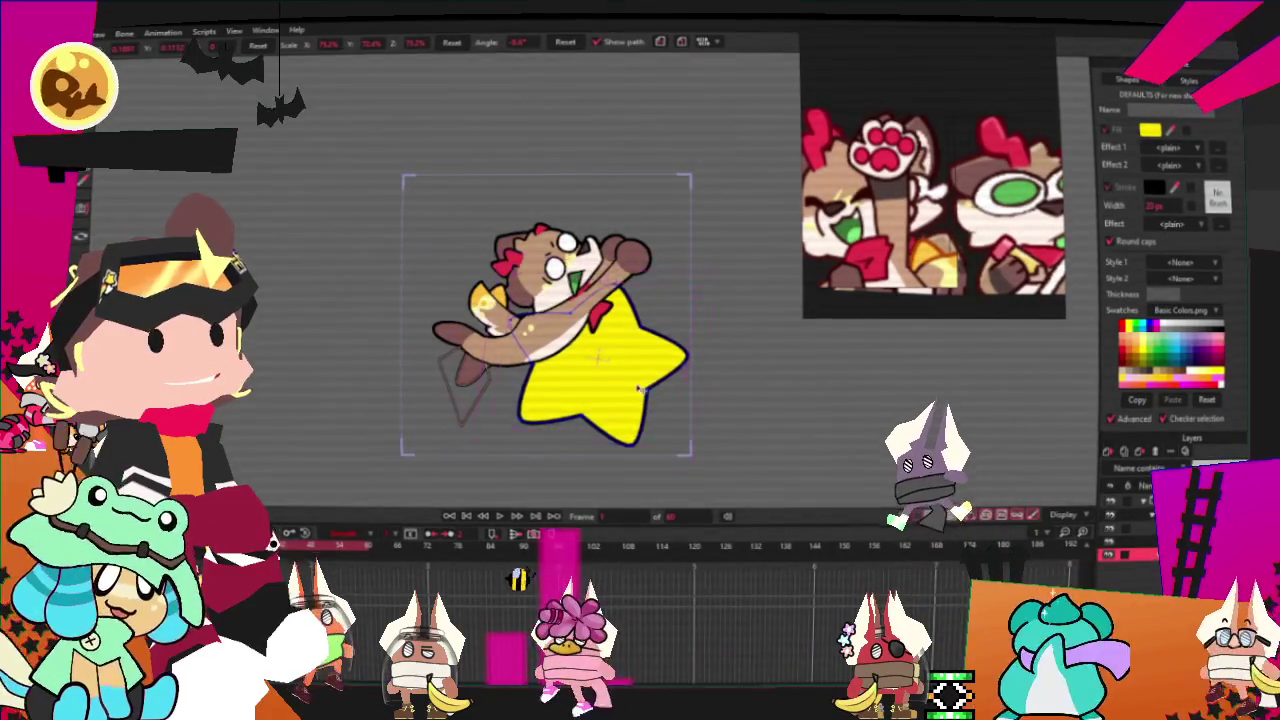
pyautogui.moveTo(630, 397); pyautogui.dragTo(648, 368)
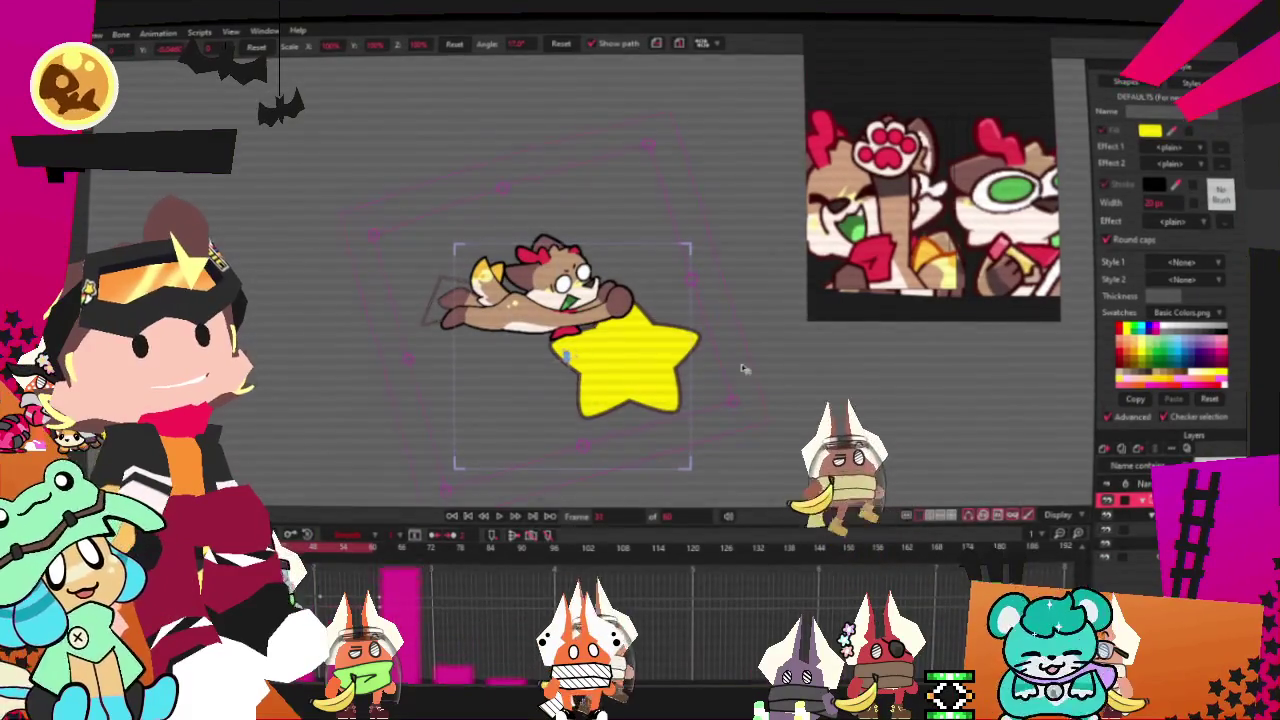
pyautogui.moveTo(699, 407); pyautogui.dragTo(704, 282)
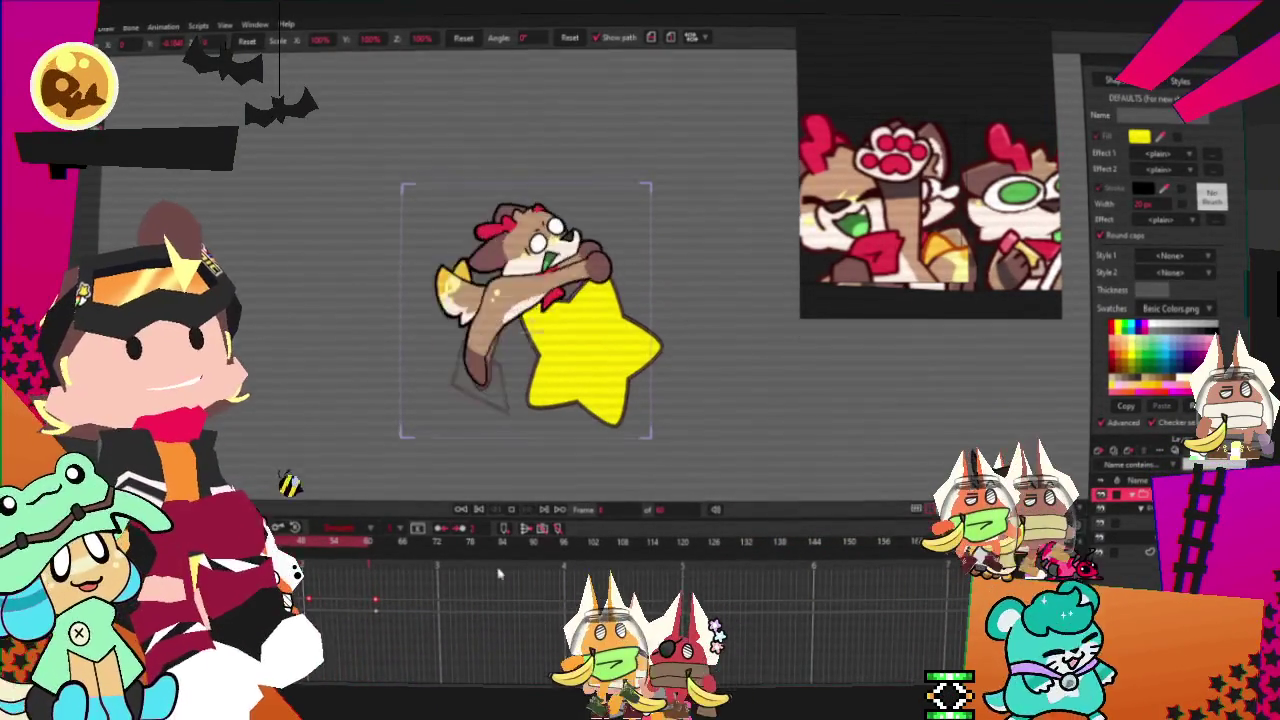
pyautogui.click(489, 515)
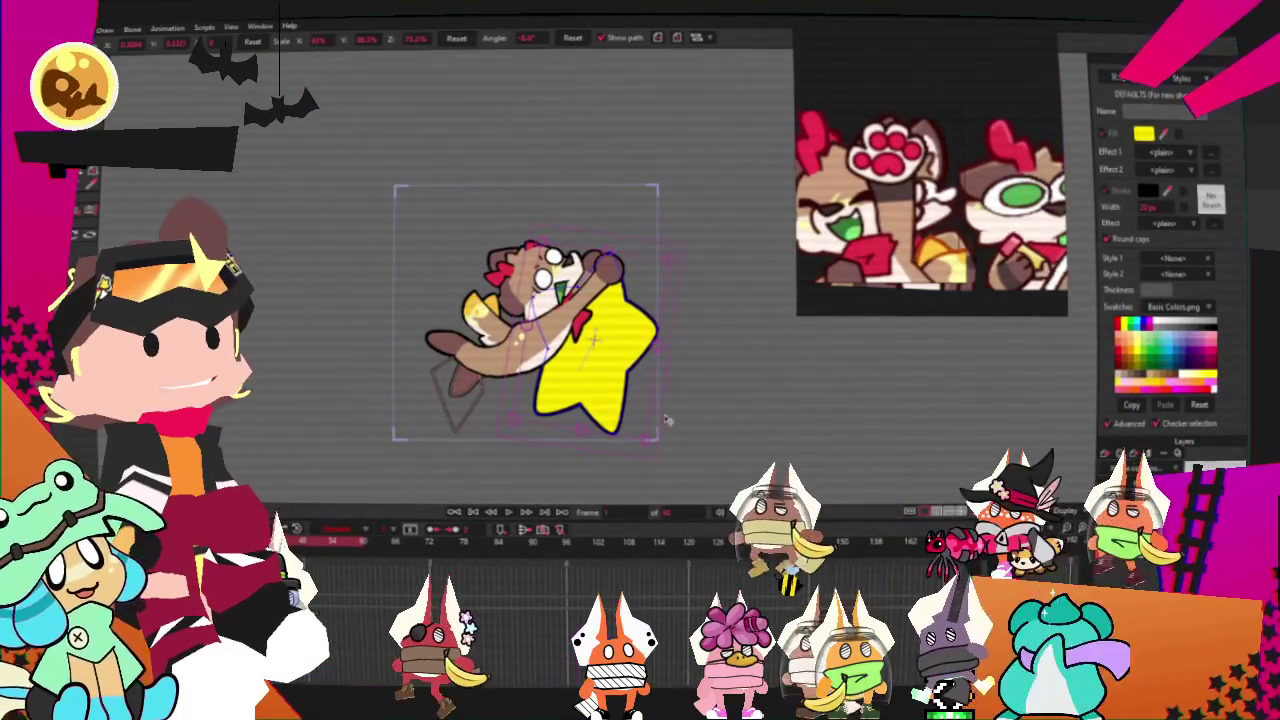
# - Rotate the star slightly, raise the dog upward, and shift the star left beneath it
pyautogui.moveTo(652, 418); pyautogui.dragTo(617, 390)
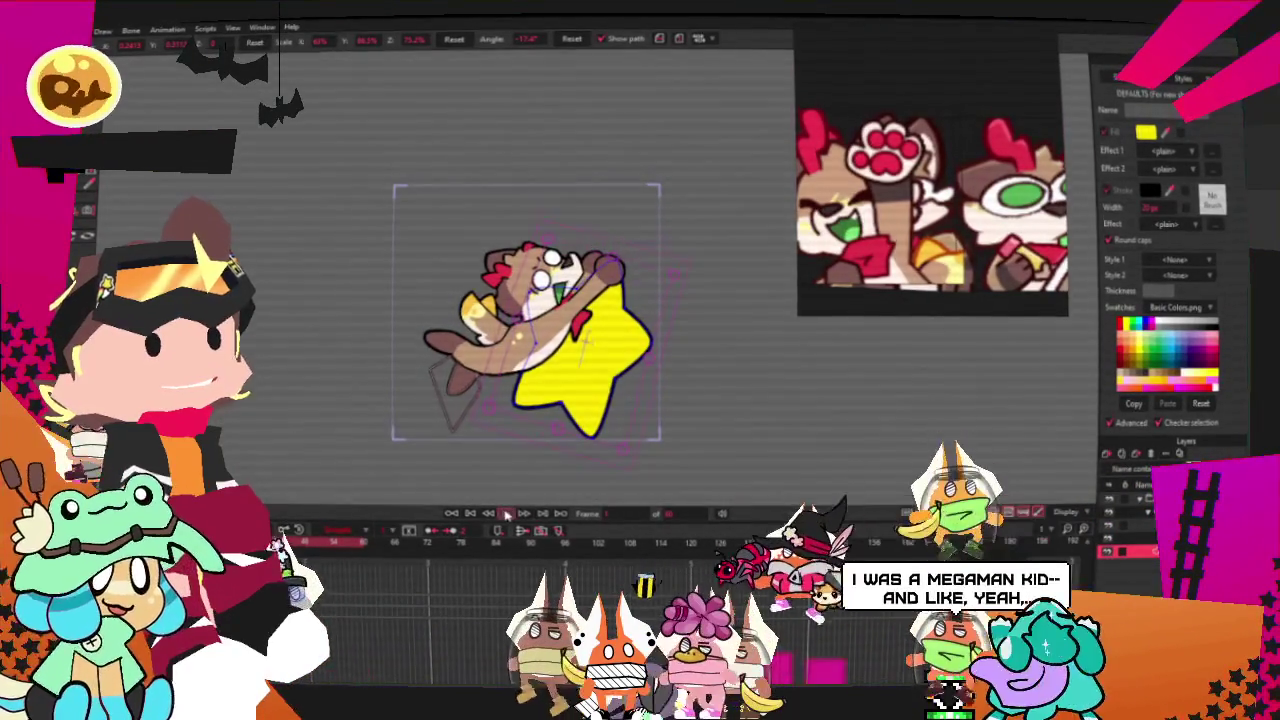
pyautogui.moveTo(617, 390); pyautogui.dragTo(614, 352)
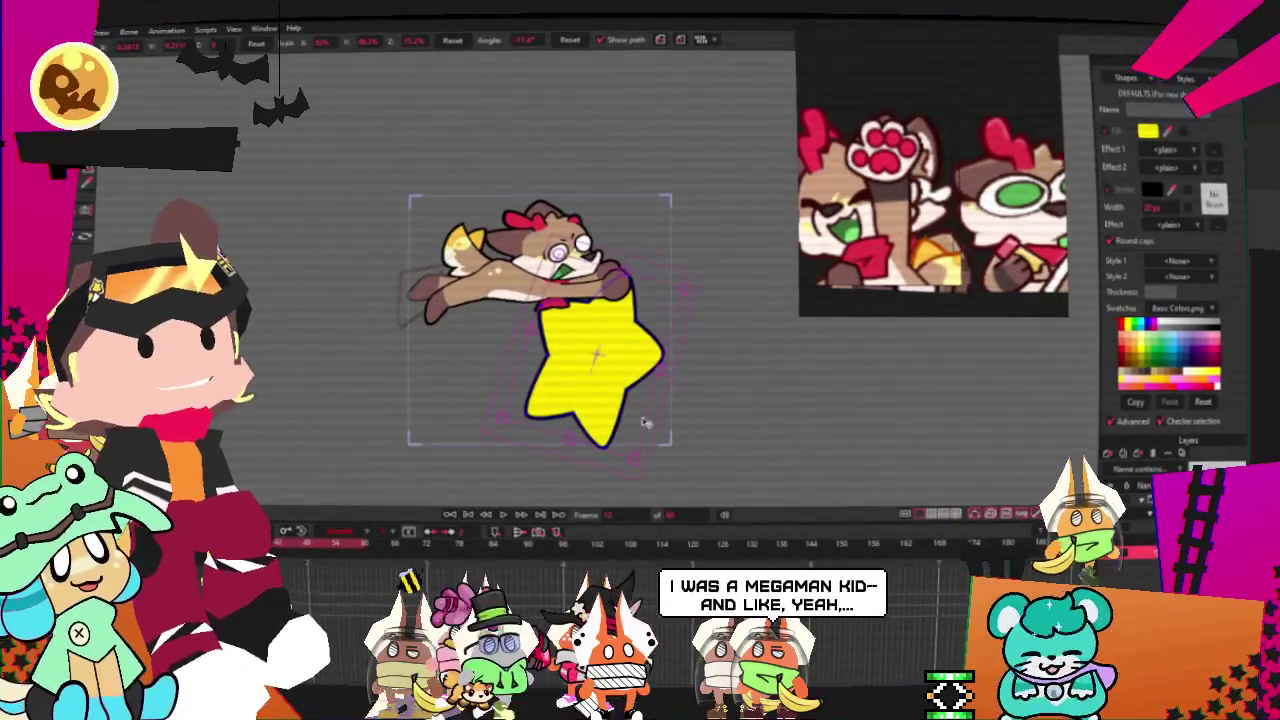
pyautogui.moveTo(641, 425); pyautogui.dragTo(561, 392)
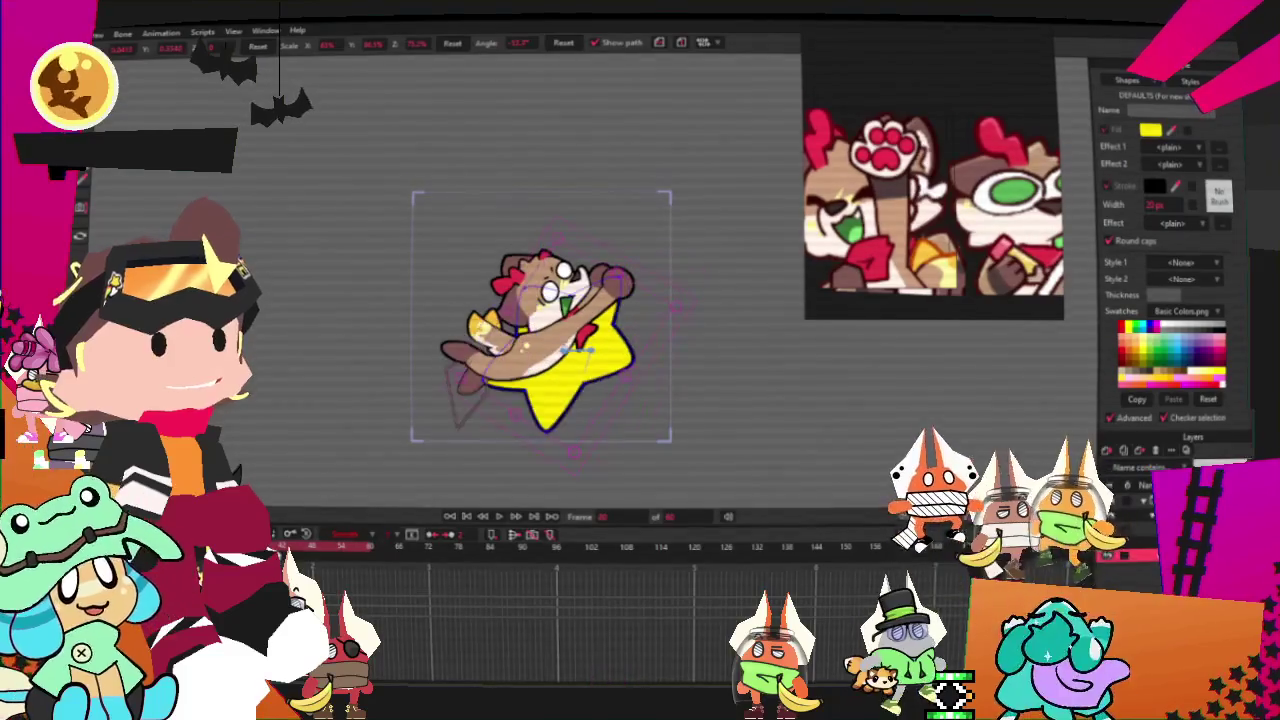
pyautogui.click(375, 549)
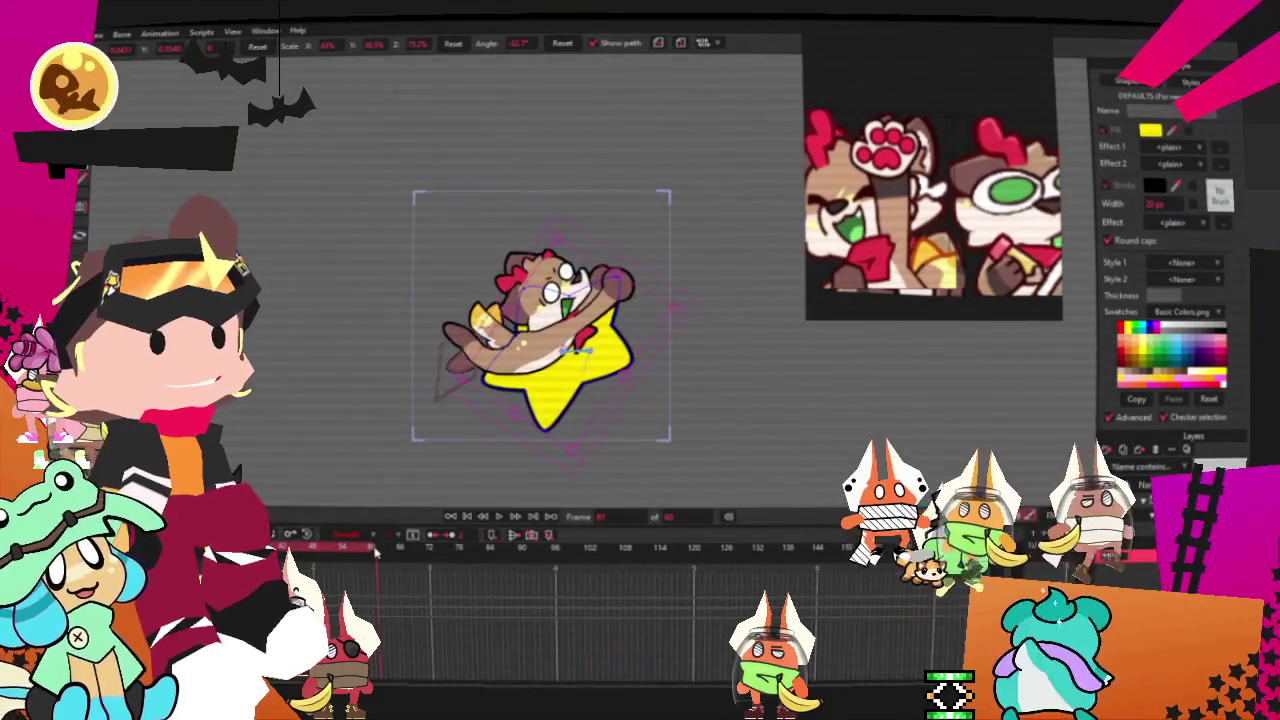
# - Step to later frames to review the dog-and-star pose near frame 54
pyautogui.click(502, 518)
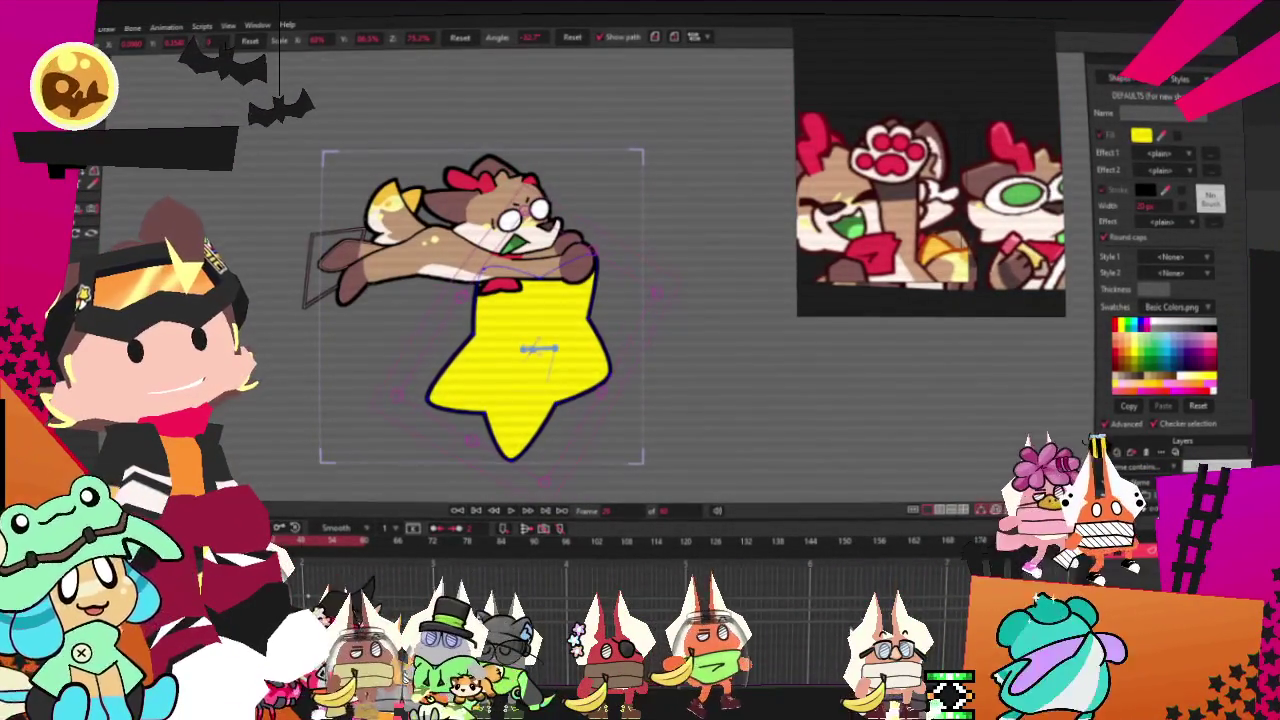
pyautogui.click(310, 550)
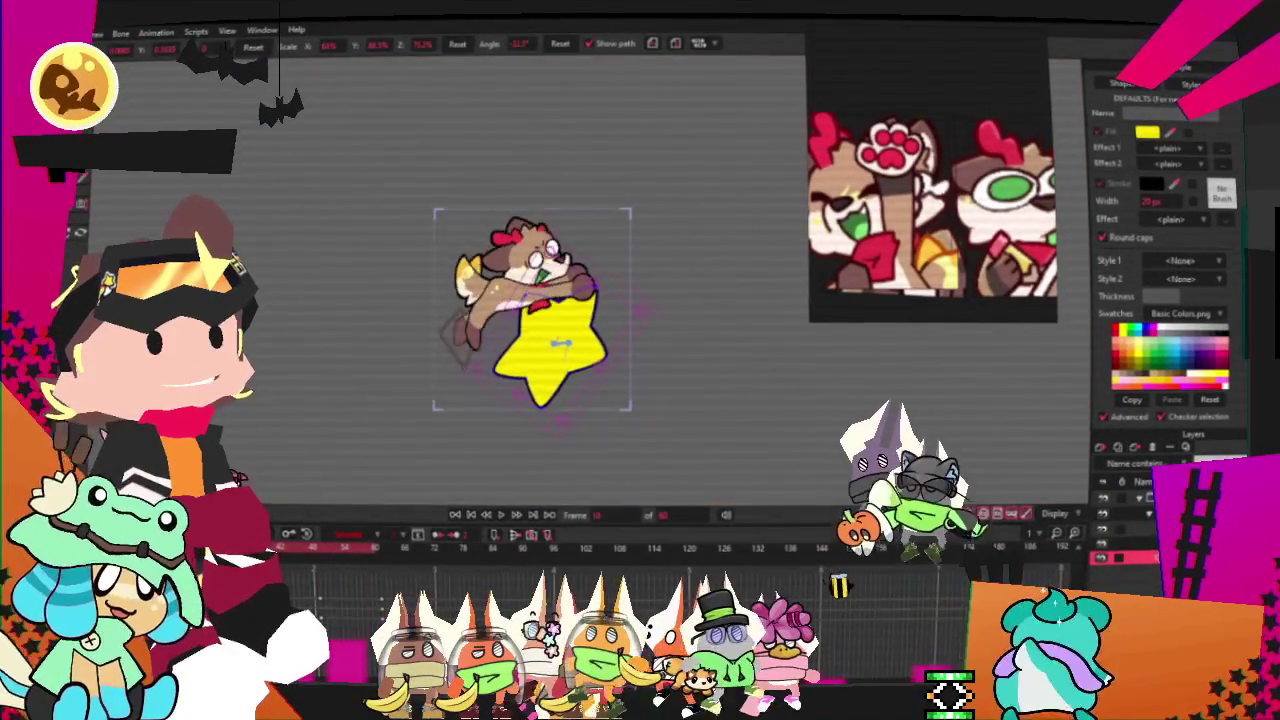
# - Stop playback on frame 1 and nudge the dog and star up and to the right
pyautogui.scroll(3, 628, 320)
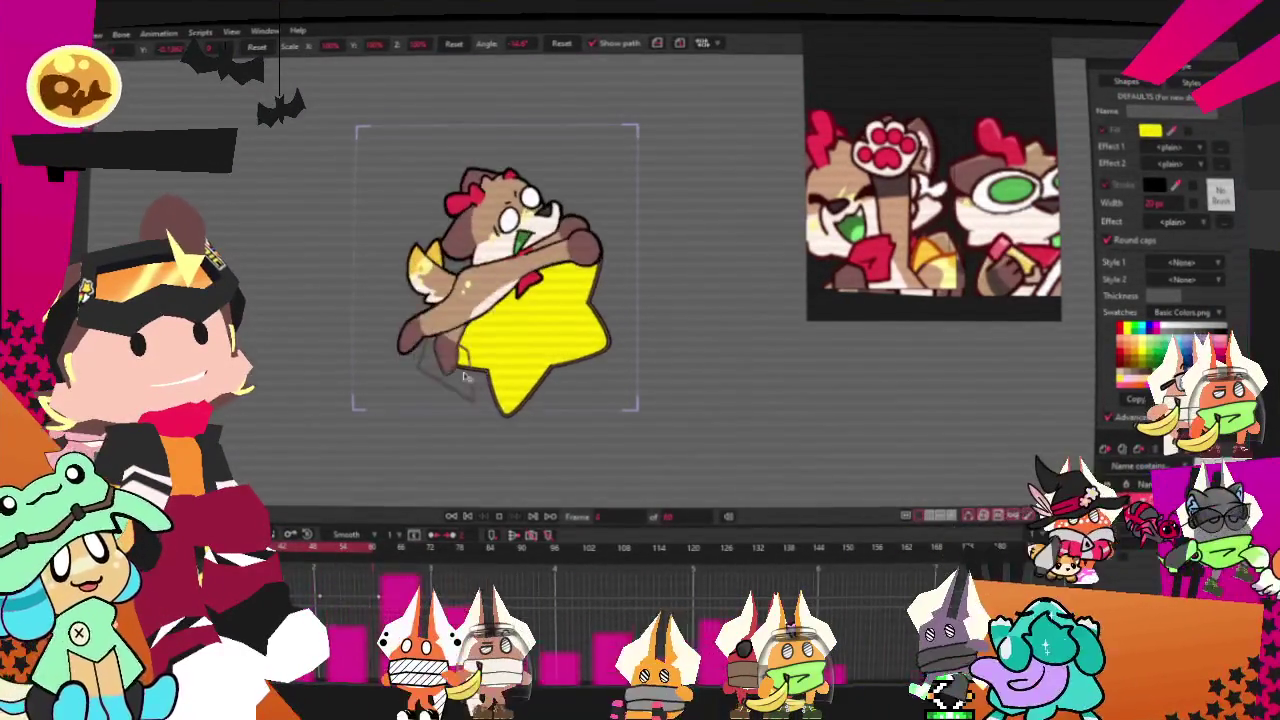
pyautogui.press('space')
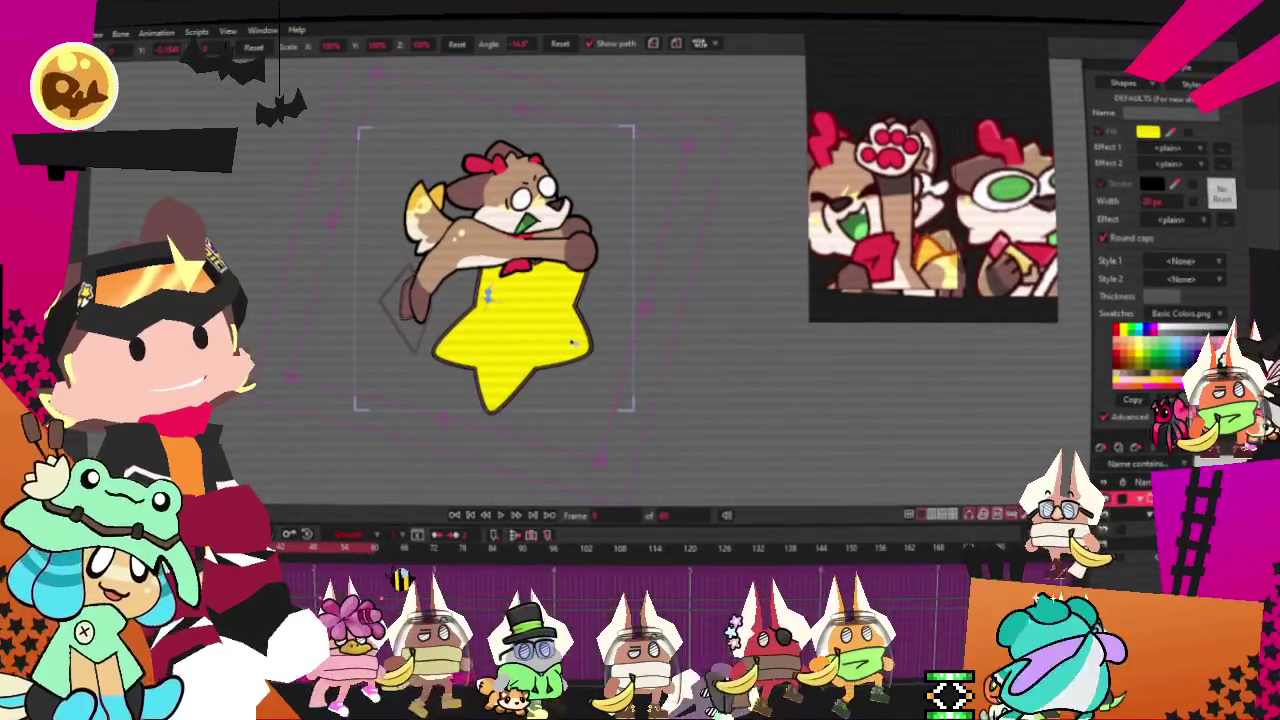
pyautogui.moveTo(569, 350); pyautogui.dragTo(594, 328)
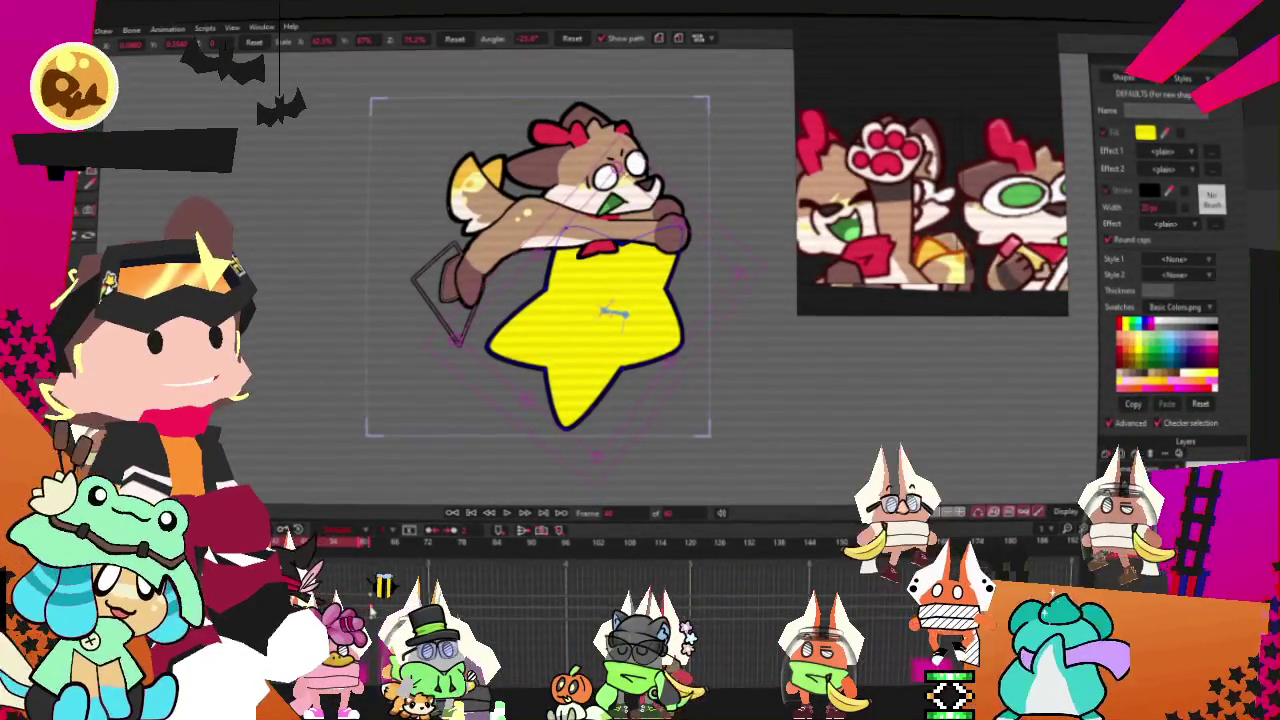
pyautogui.click(508, 518)
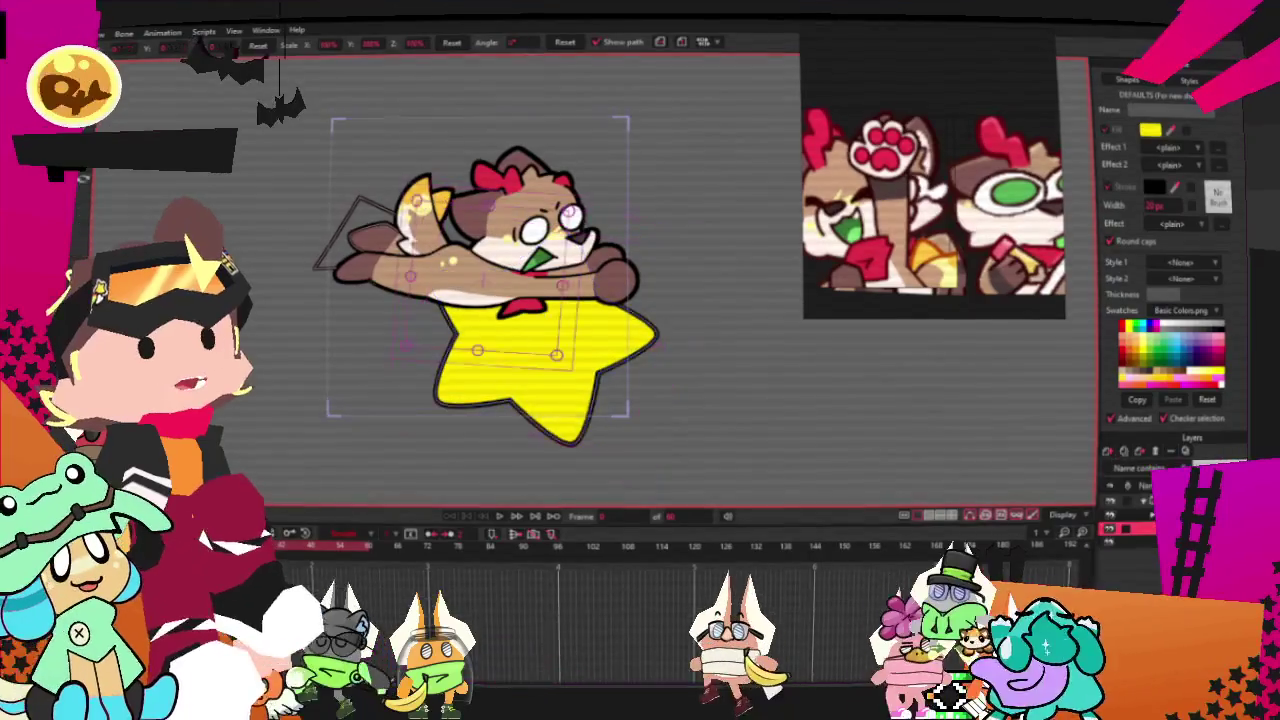
# - Open Layer Settings for the particle layer from the Layers panel
pyautogui.doubleClick(1125, 528)
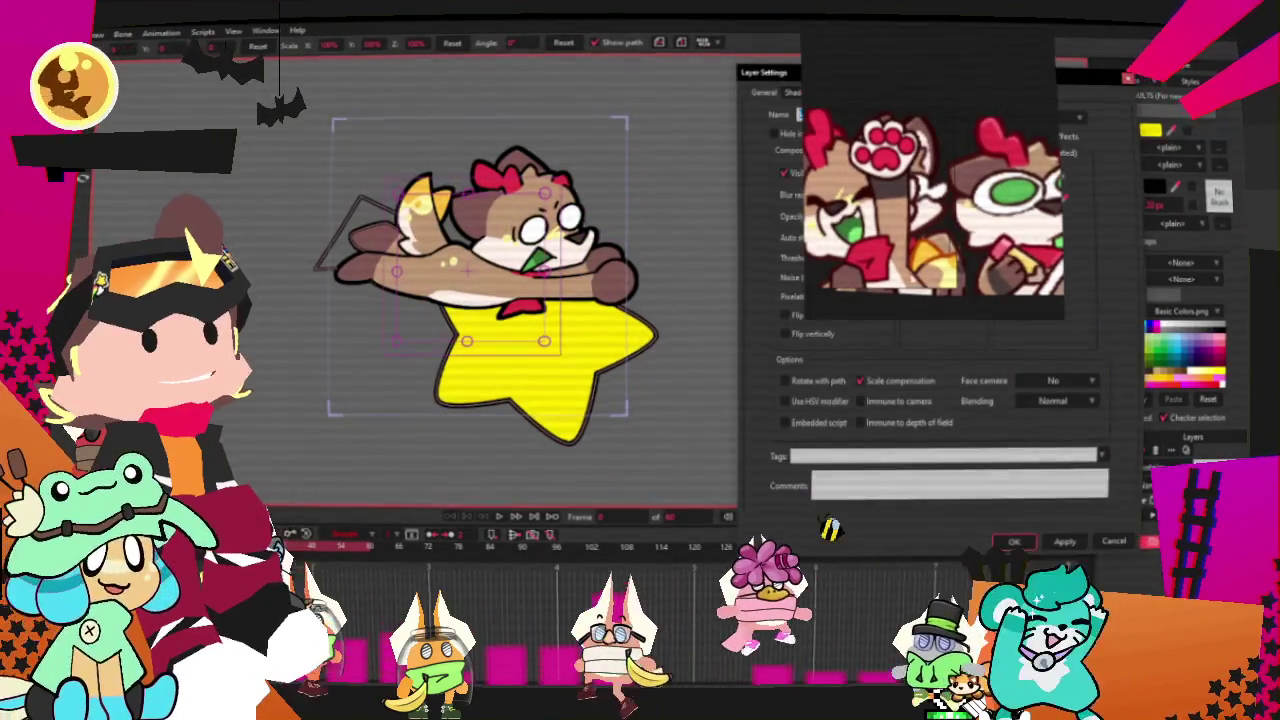
# - Show the Particles options in the Layer Settings dialog
pyautogui.click(882, 93)
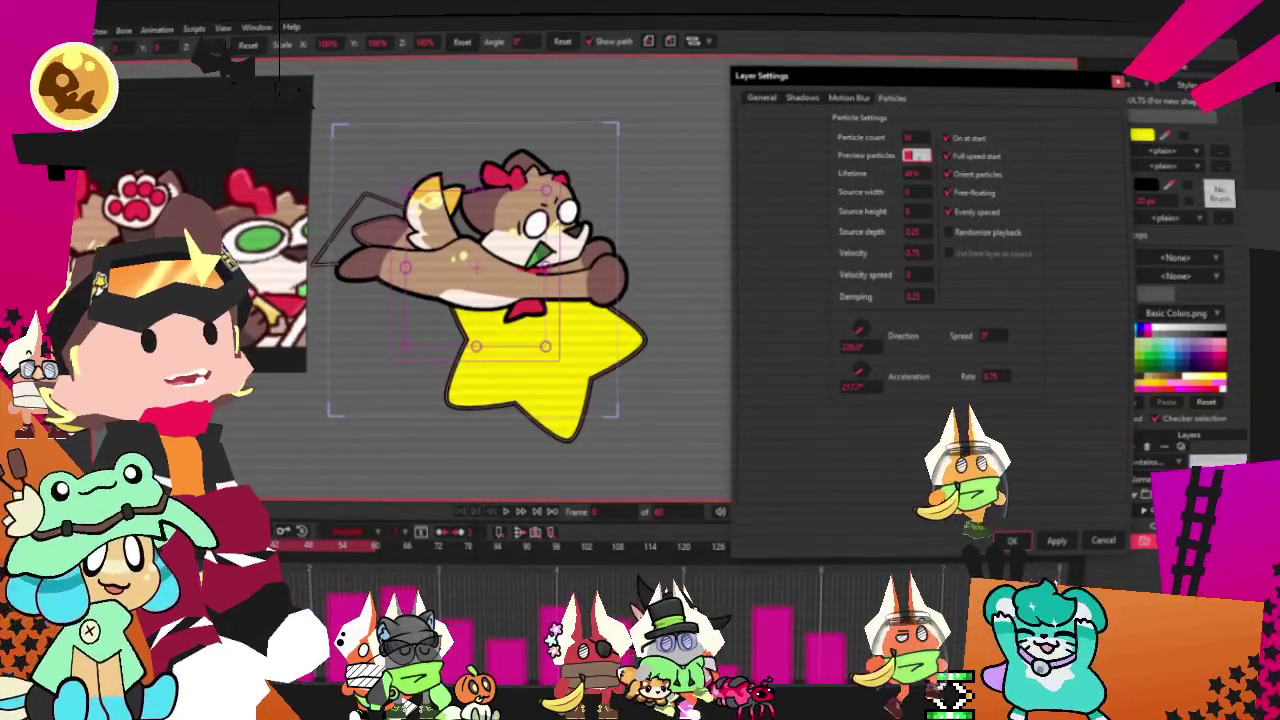
# - Set the particle Lifetime to 1 and apply the layer settings with OK
pyautogui.click(916, 137)
pyautogui.click(917, 173)
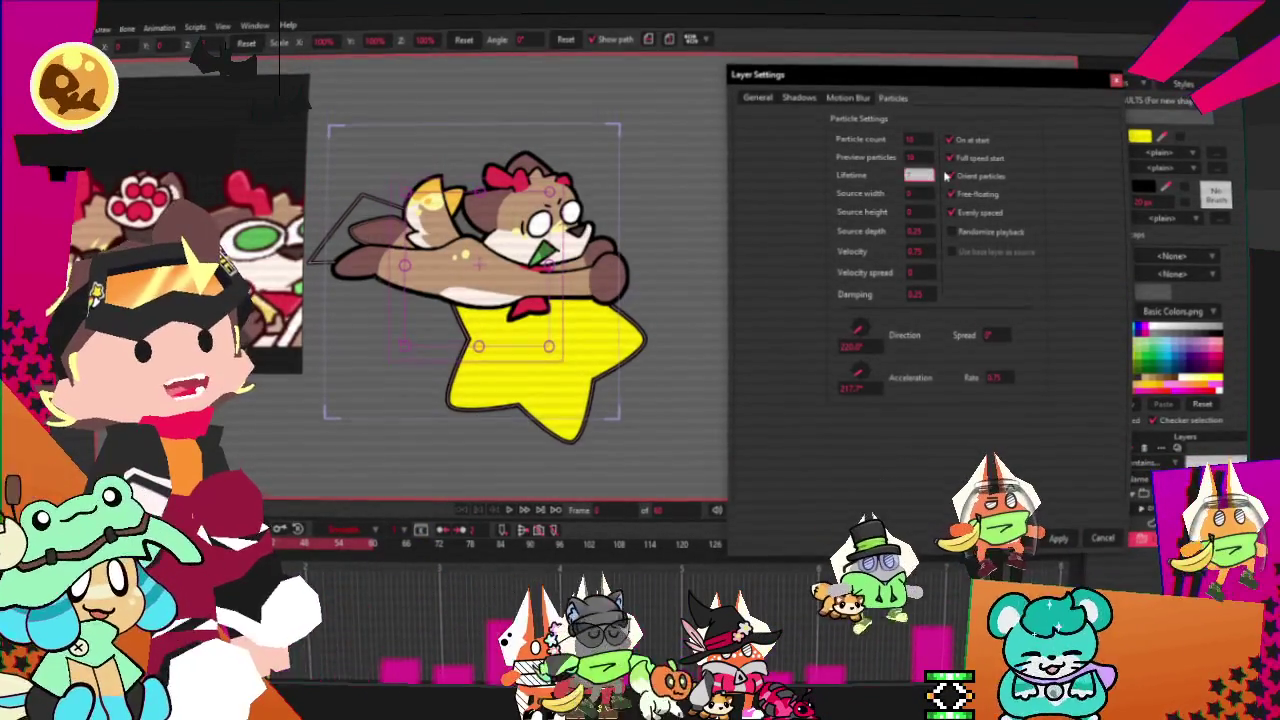
pyautogui.write('1')
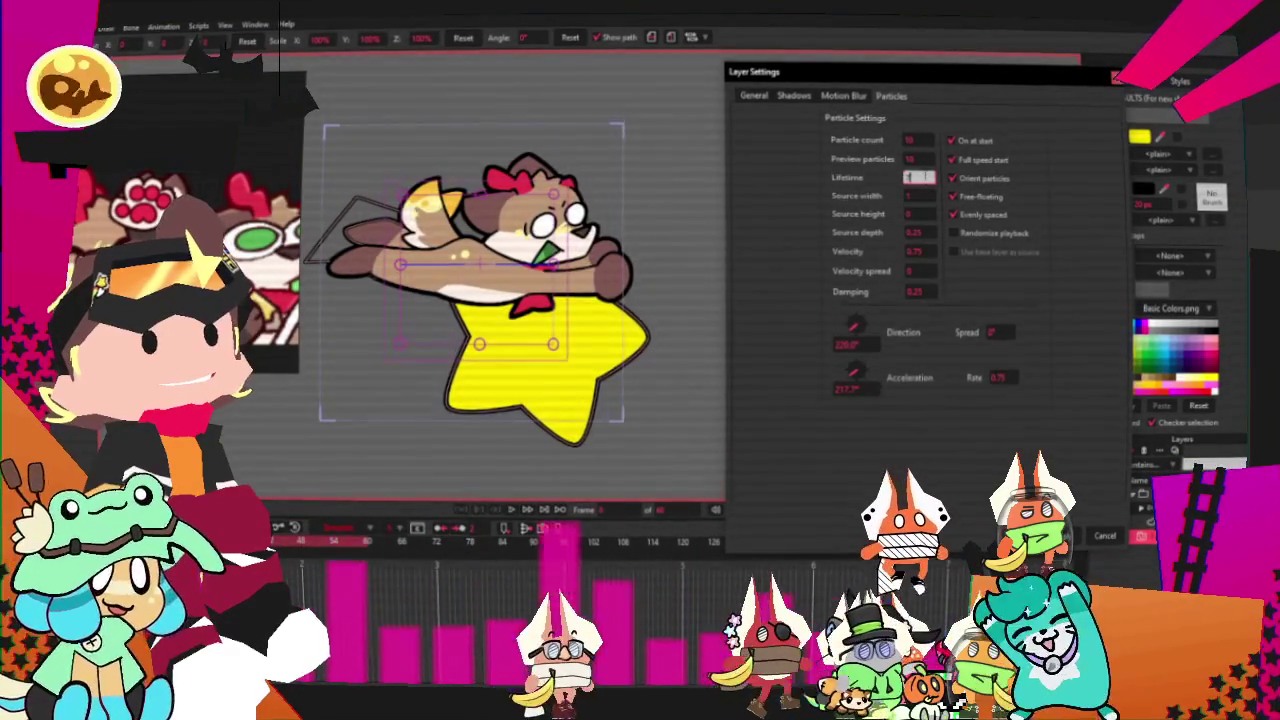
pyautogui.click(918, 214)
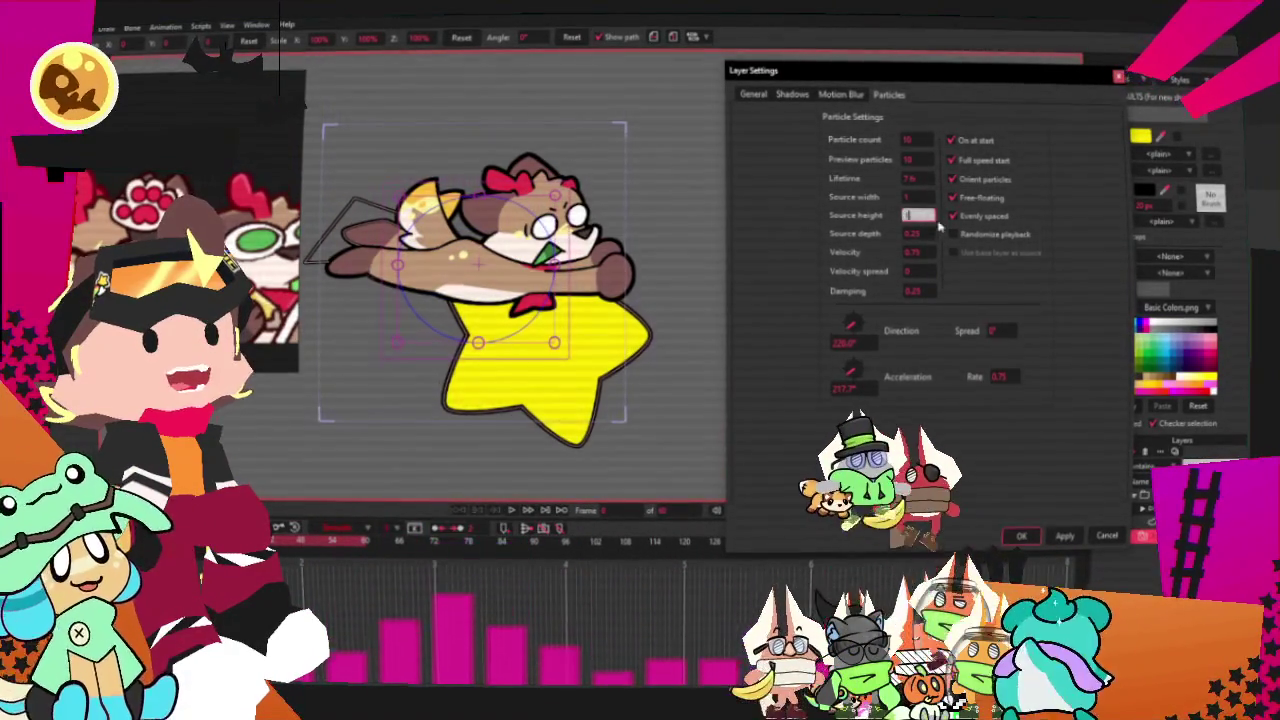
pyautogui.click(1034, 540)
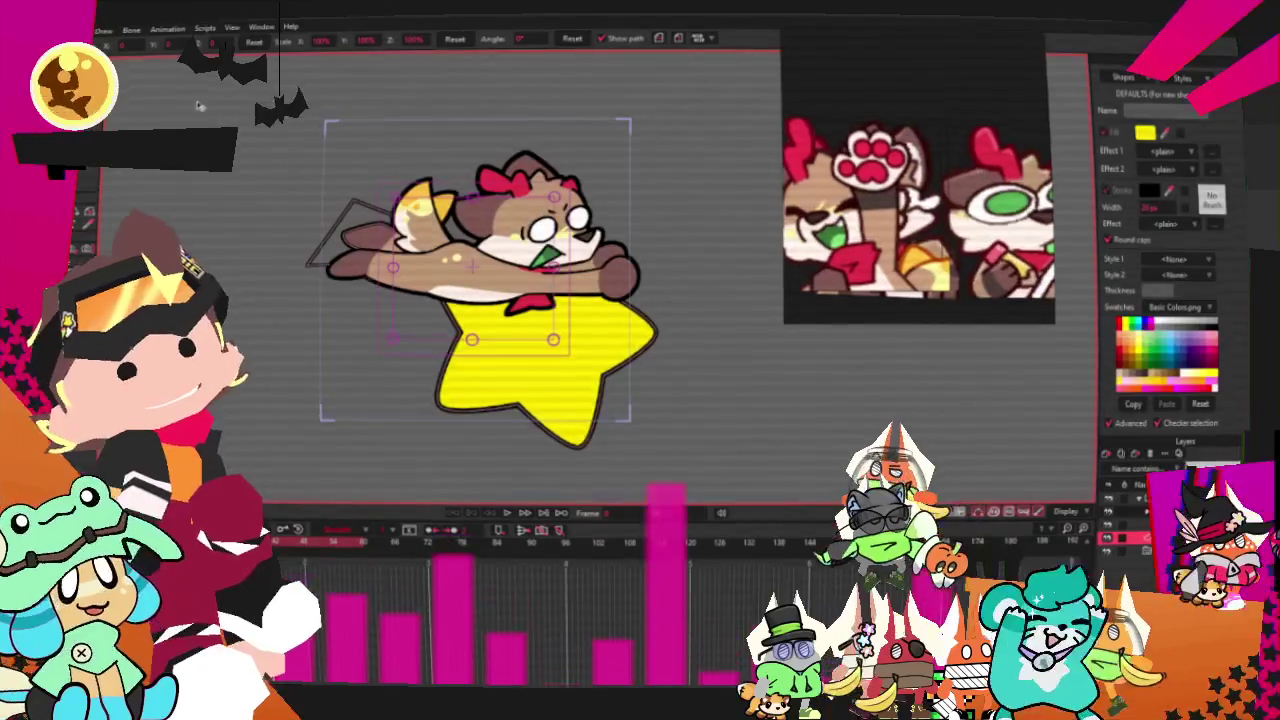
pyautogui.press('t')
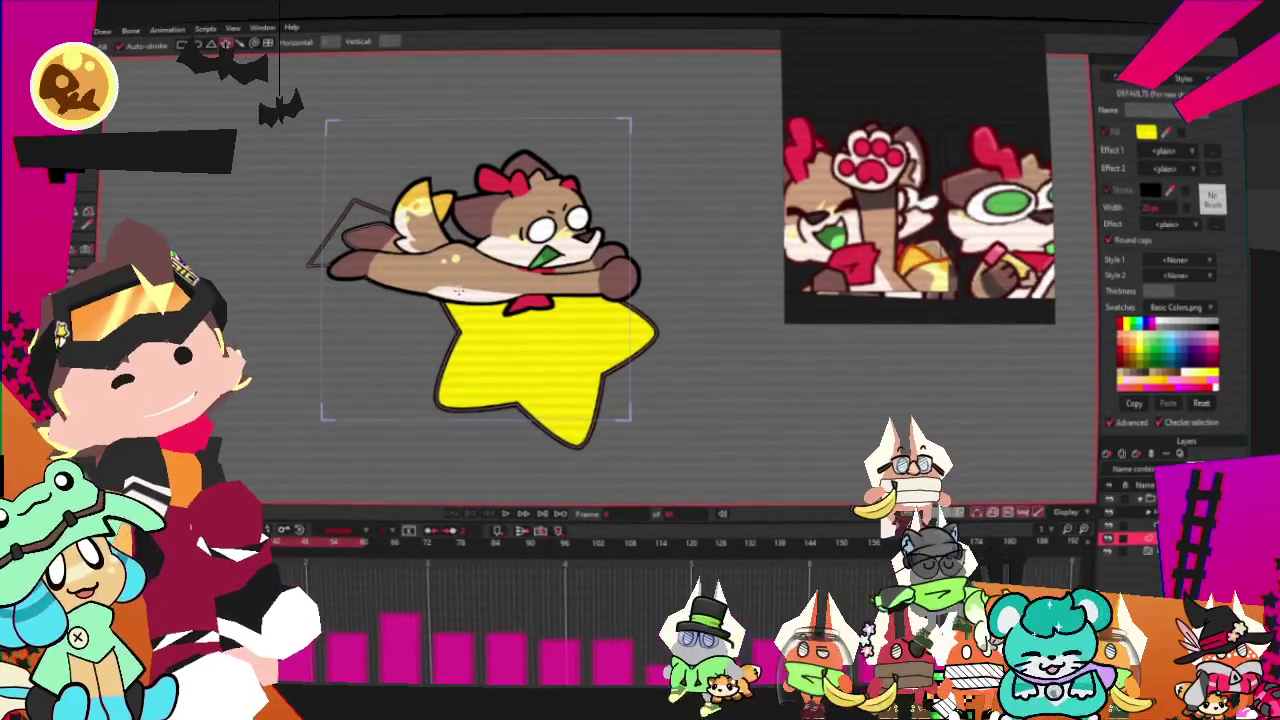